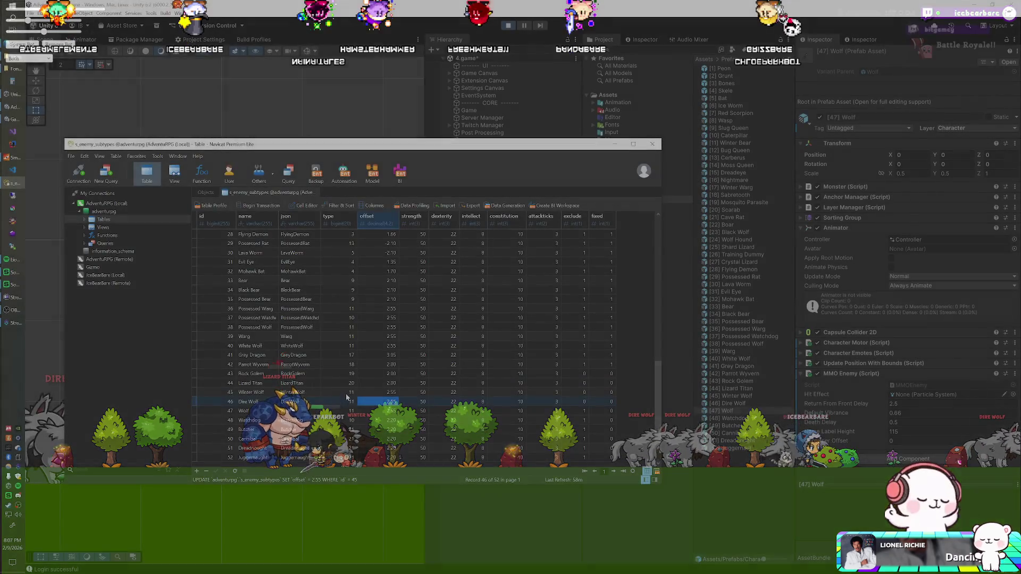
Change Lizard Titan's offset to 2.2 in the s_enemy_subtypes table
left_click(371, 382)
type("2")
key("Return")
key("alt+Tab")
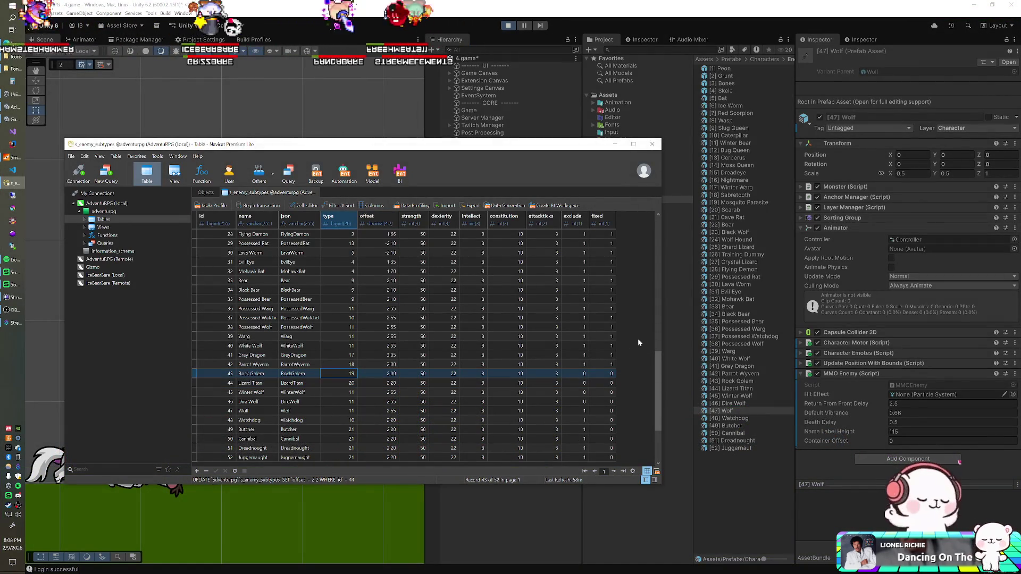
Bring Unity forward to play-test the new Lizard Titan offset full-screen
left_click(528, 12)
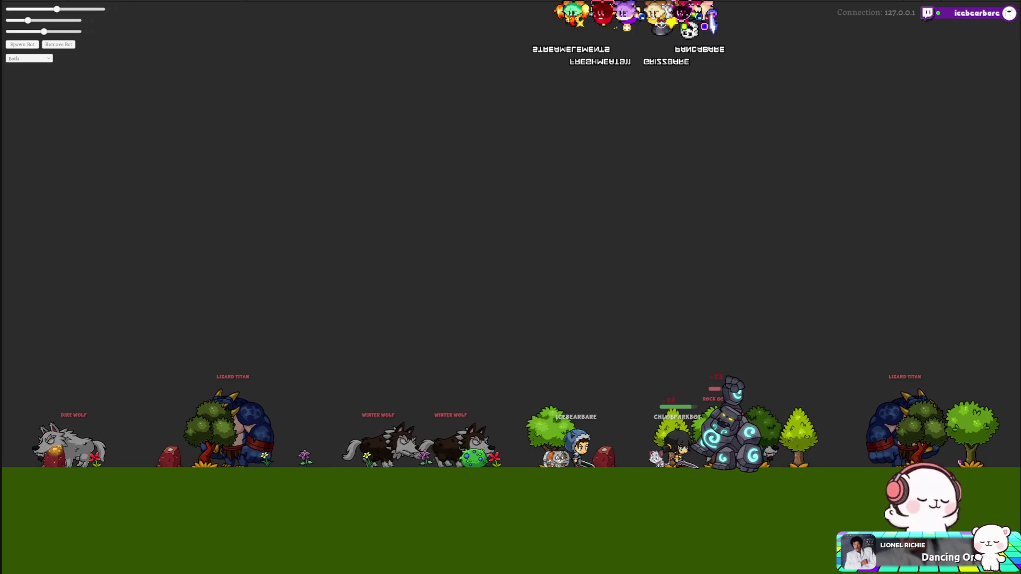
Change Rock Golem's offset to 2.25 in the enemy subtypes table
double_click(384, 373)
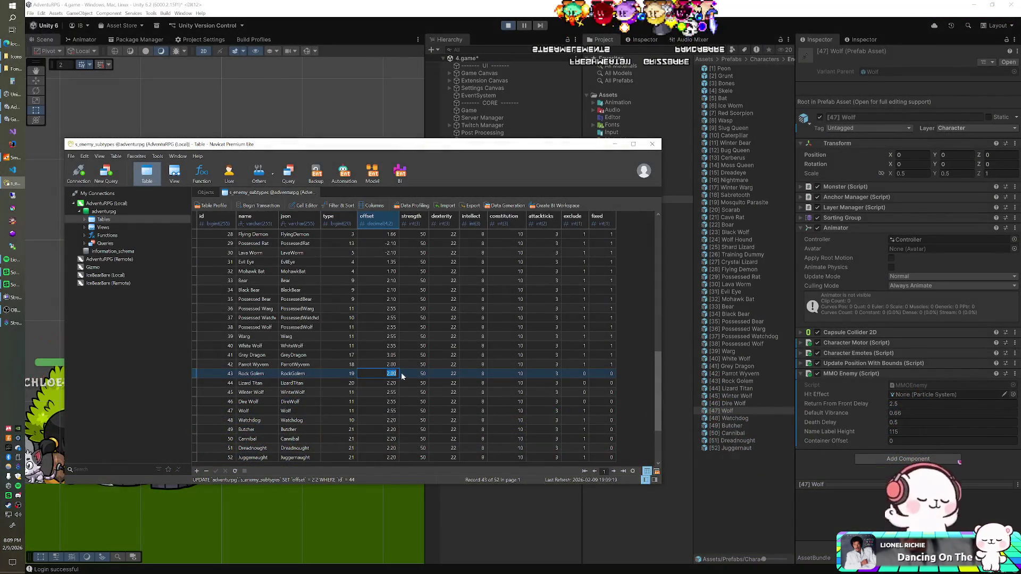
type("5")
key("Return")
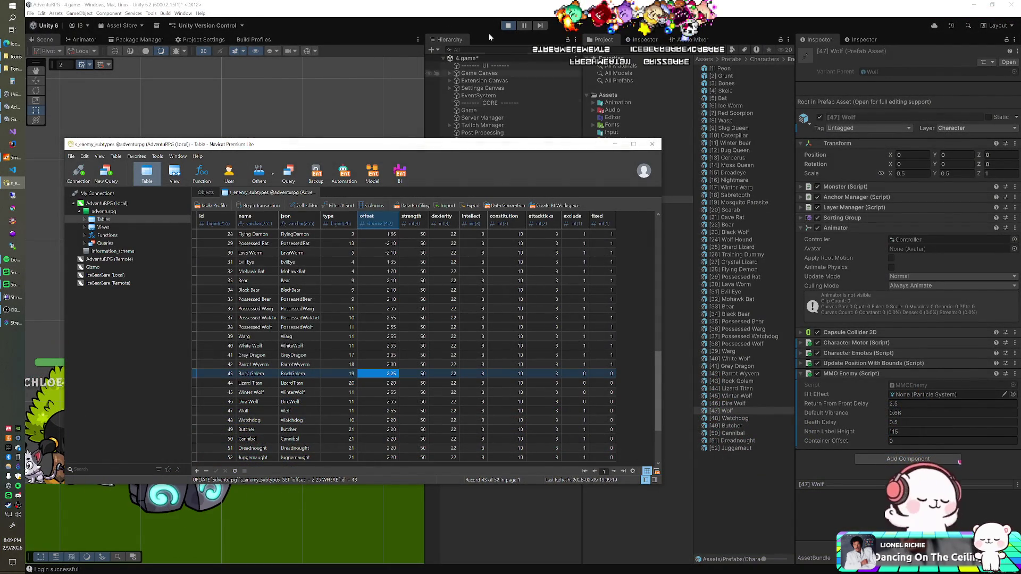
Stop the running game and toggle the SmartFoxServer console window
key("ctrl+p")
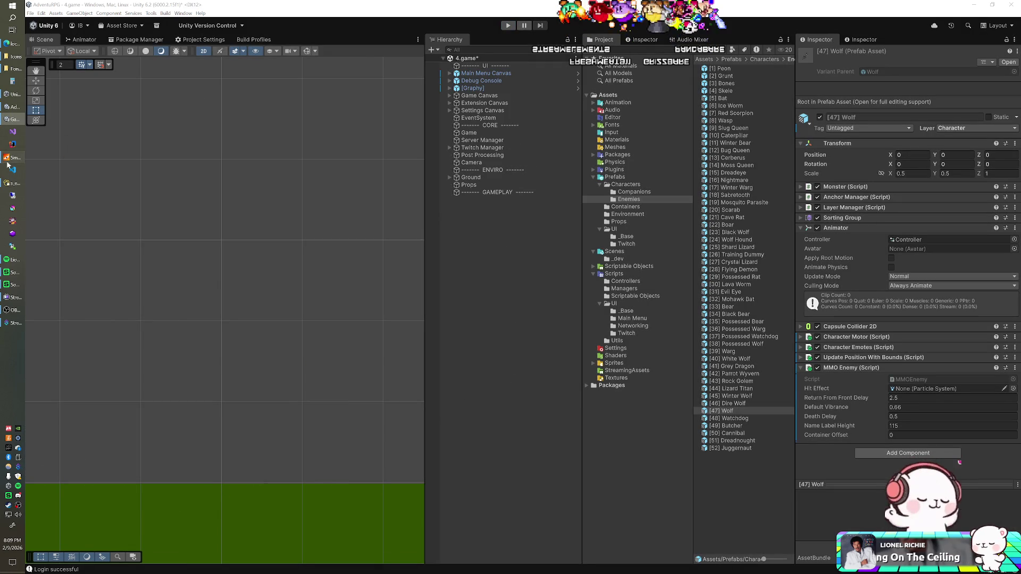
left_click(406, 39)
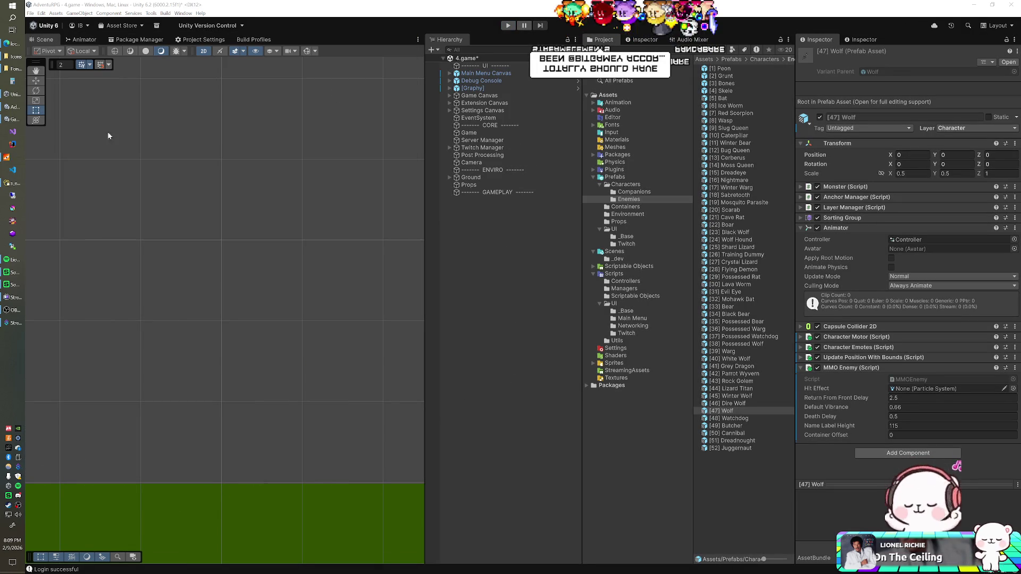
left_click(13, 157)
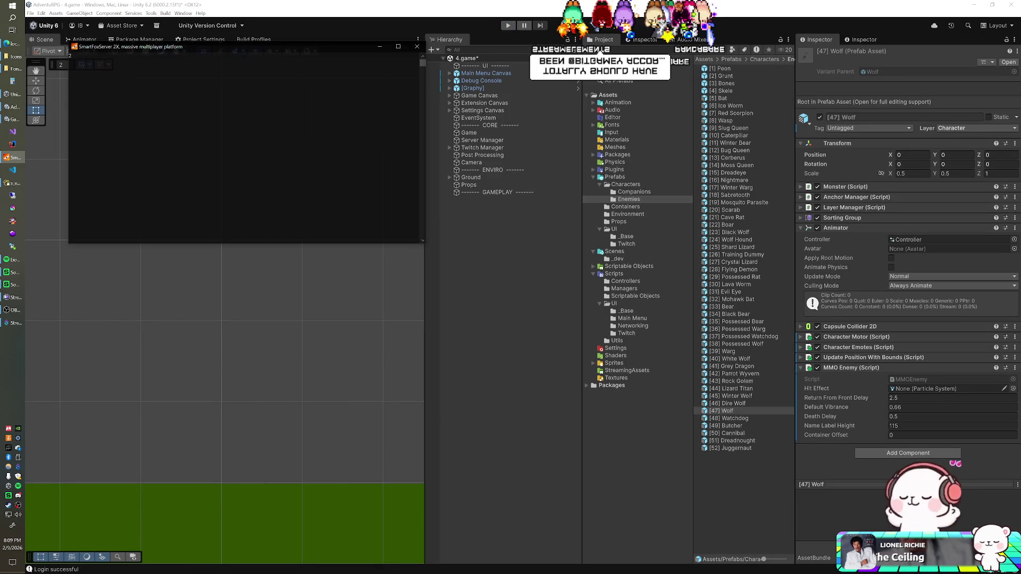
left_click(438, 20)
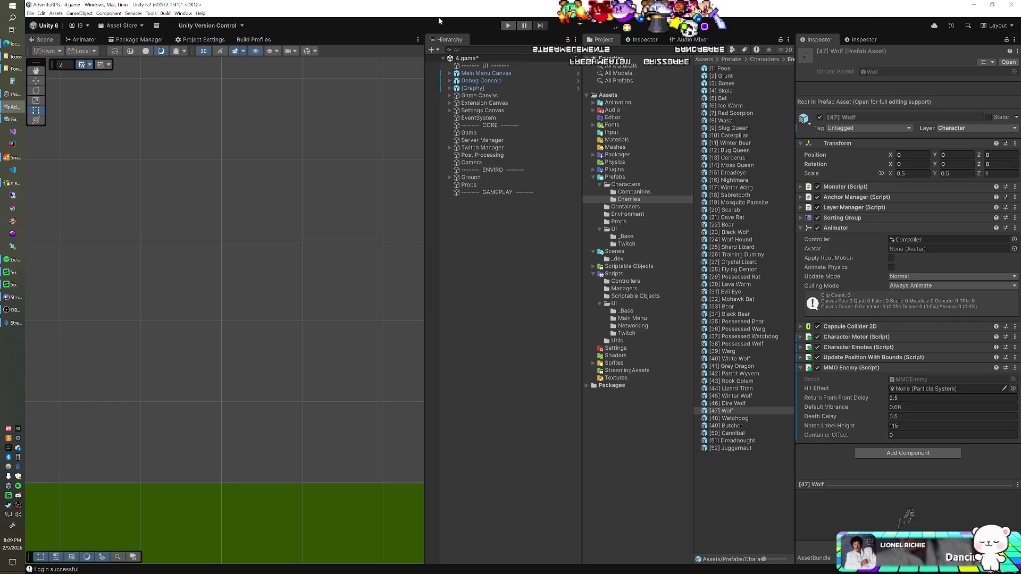
Run the game full-screen in Unity to test the offsets, then reopen Lizard Titan's offset cell
left_click(504, 24)
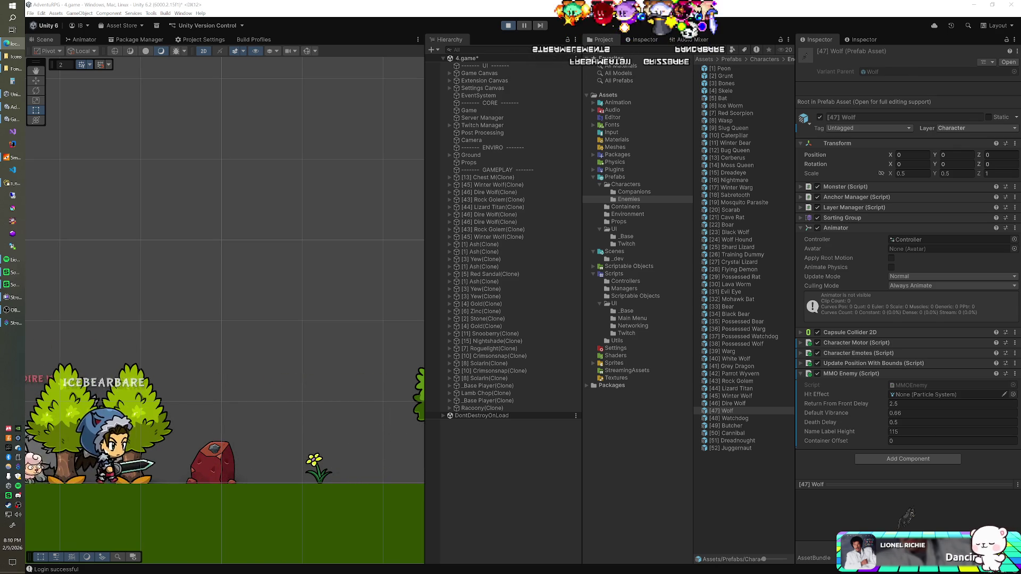
key("alt+Tab")
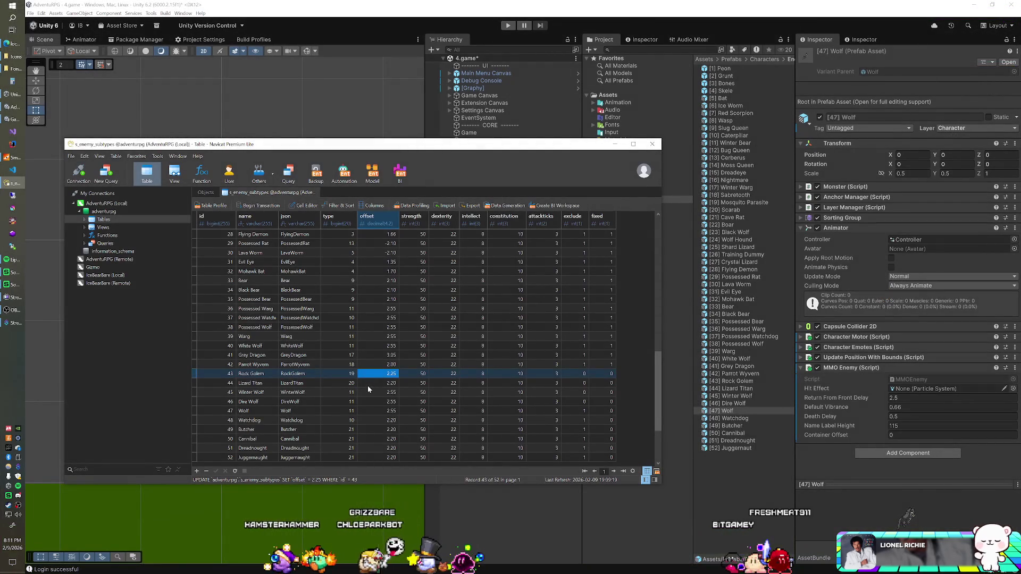
double_click(368, 384)
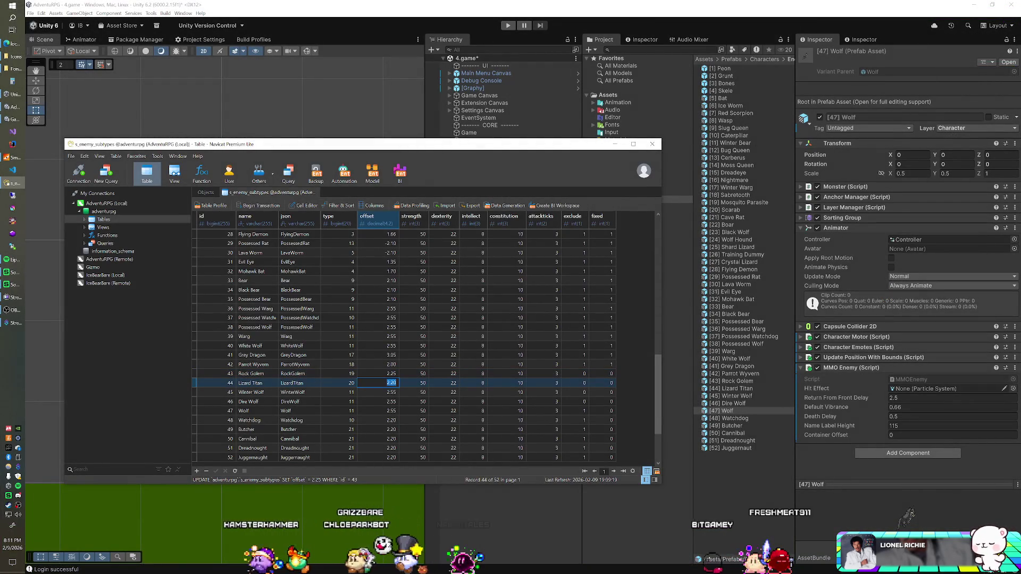
Set Lizard Titan's offset to 2.5 and check the SmartFoxServer console's startup log
type("2.5")
key("Return")
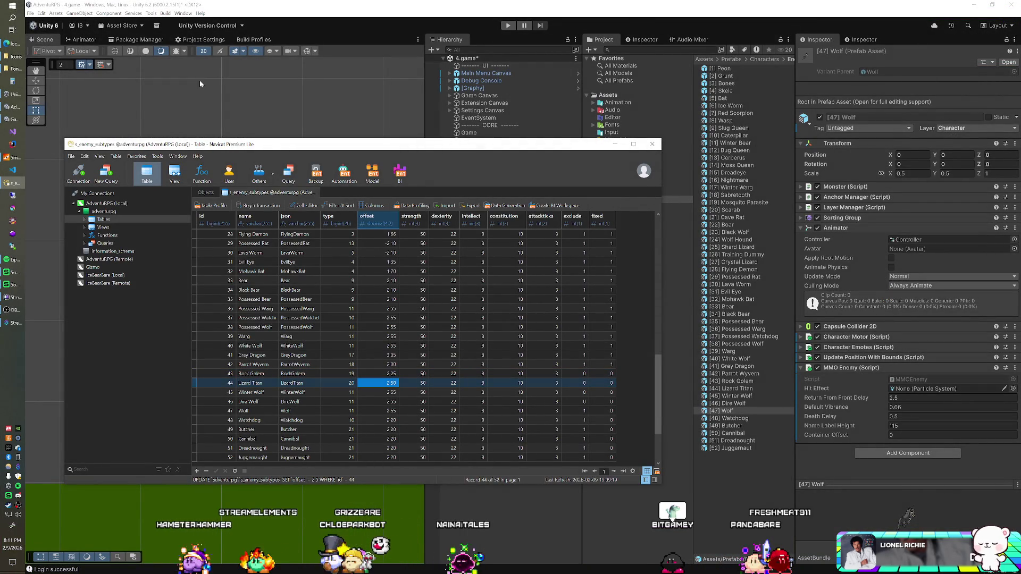
left_click(21, 157)
left_click(416, 46)
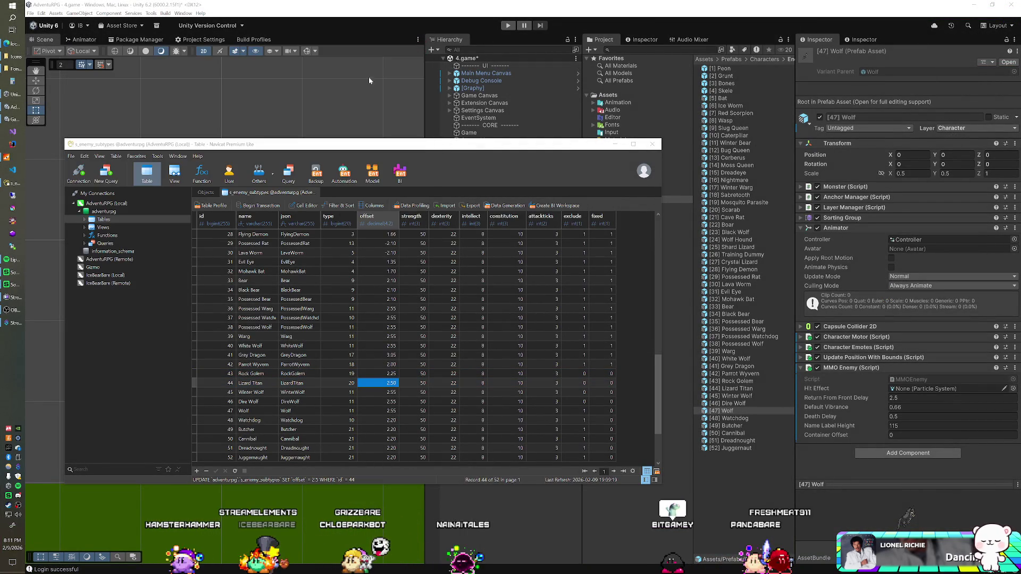
left_click(18, 158)
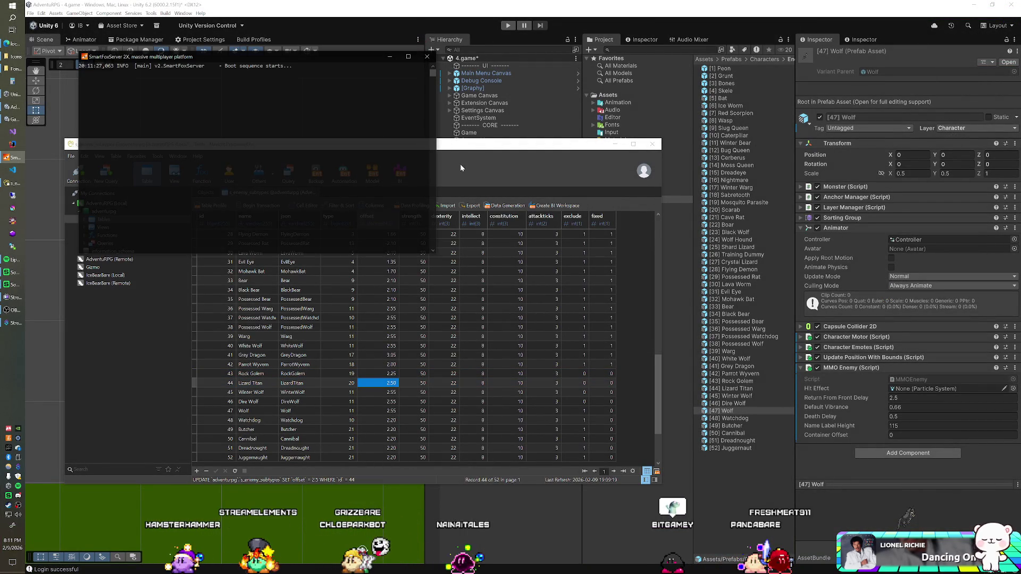
left_click(486, 20)
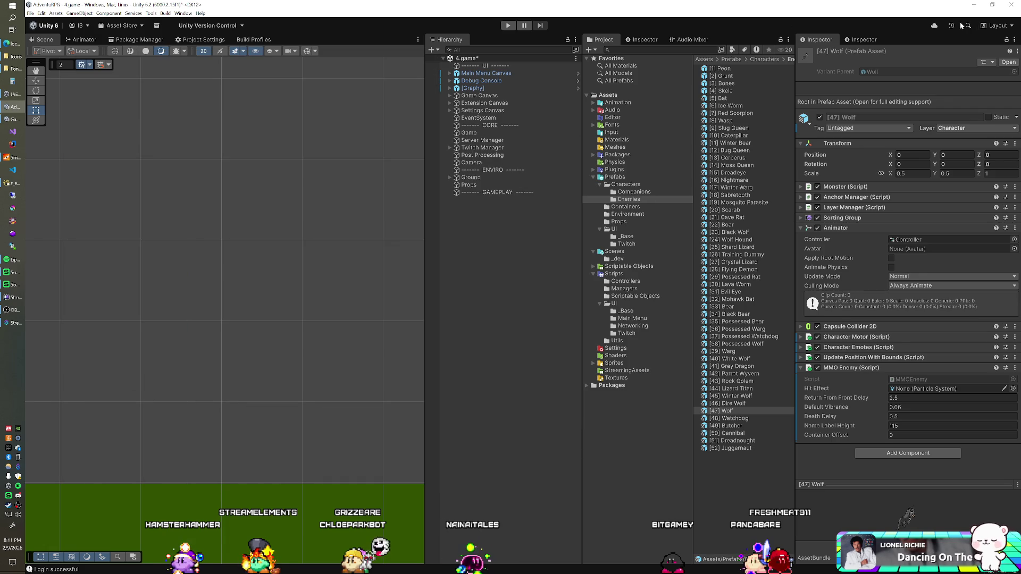
Start Play mode in Unity to test Lizard Titan's 2.50 offset
left_click(506, 28)
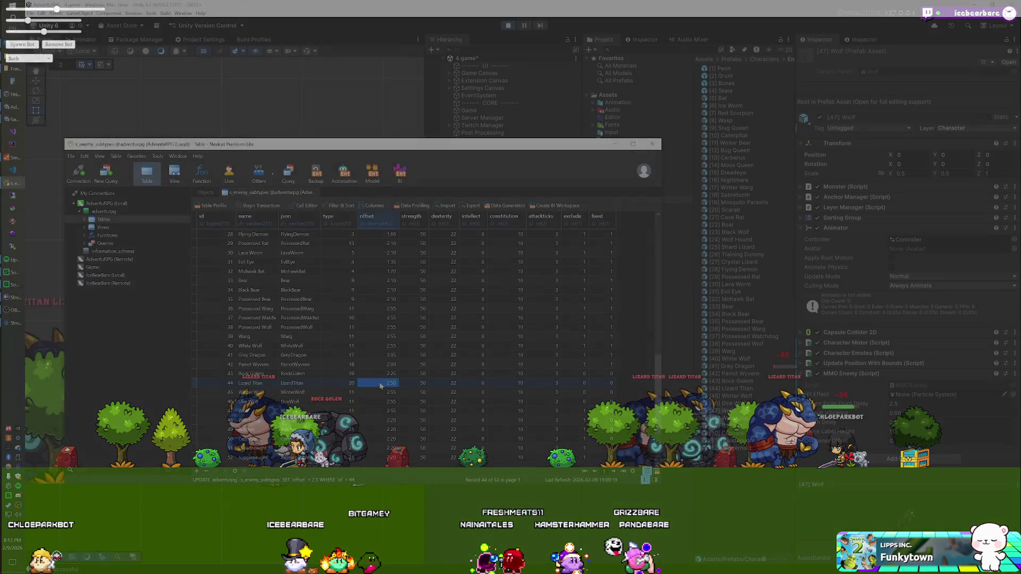
Set Lizard Titan's offset to 2.40, Wolf's exclude to 0, Dire and Winter Wolf's to 1
type("2.40")
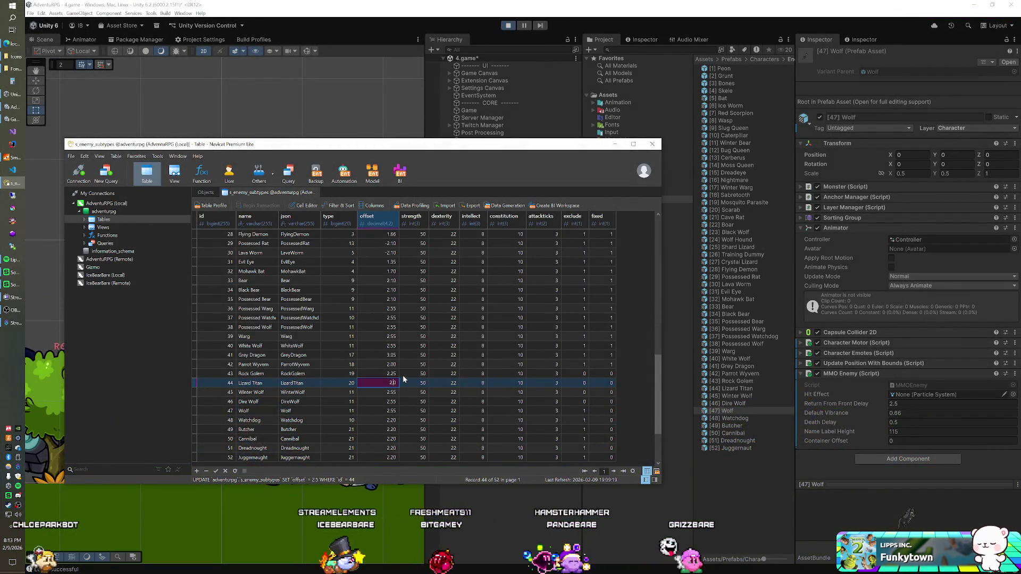
key("Return")
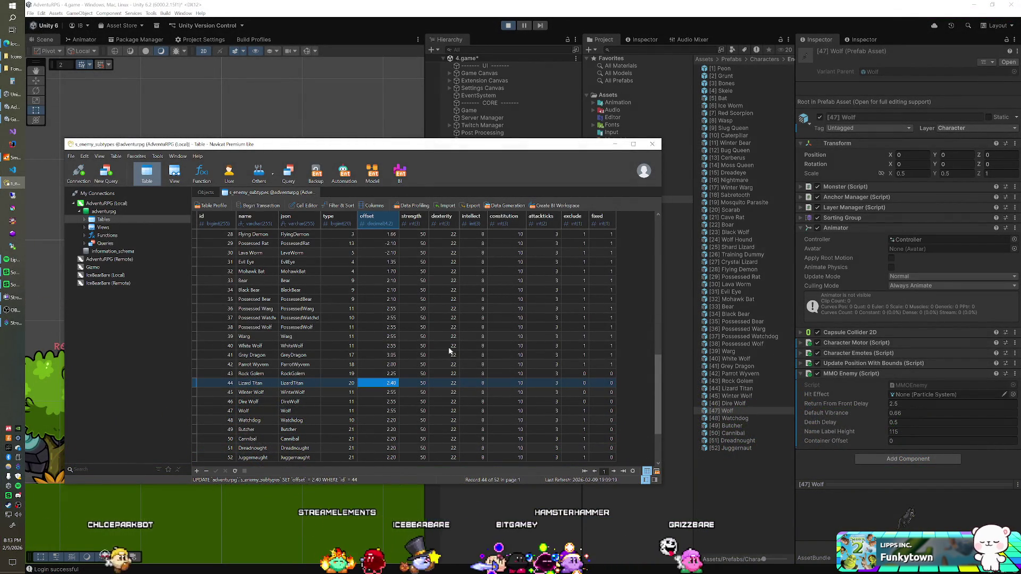
left_click(575, 373)
left_click(583, 411)
type("0")
key("Up")
type("1")
key("Up")
type("1")
key("Up")
key("Up")
type("1")
key("Up")
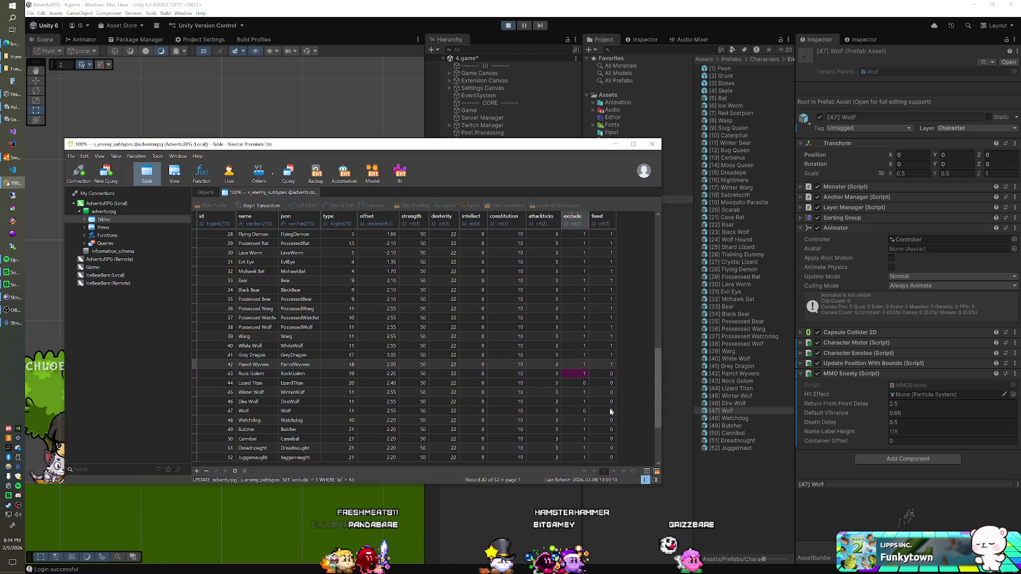
Set fixed to 1 for Lizard Titan, Rock Golem, Winter Wolf and Dire Wolf
key("Down")
key("Down")
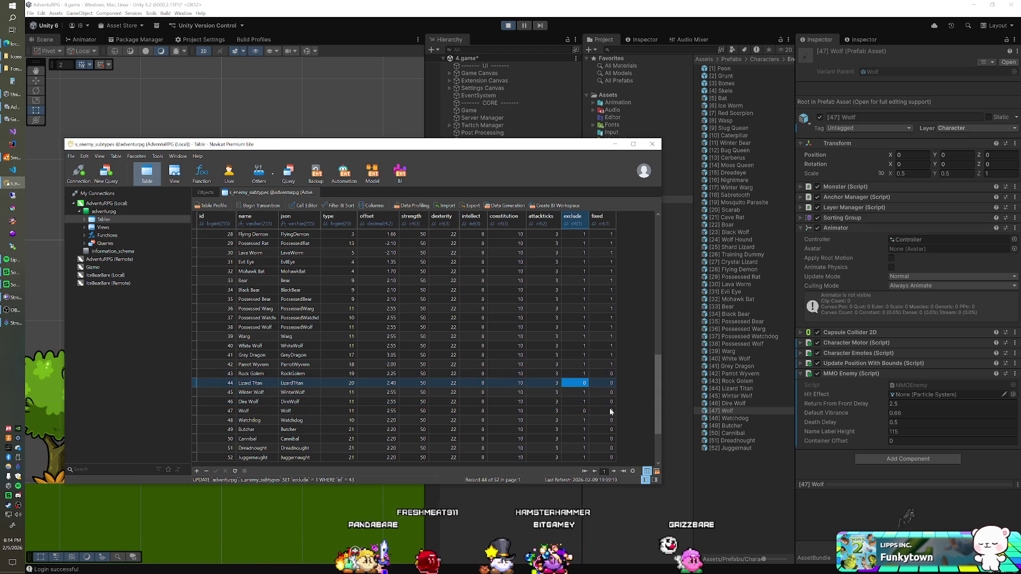
key("Up")
type("1")
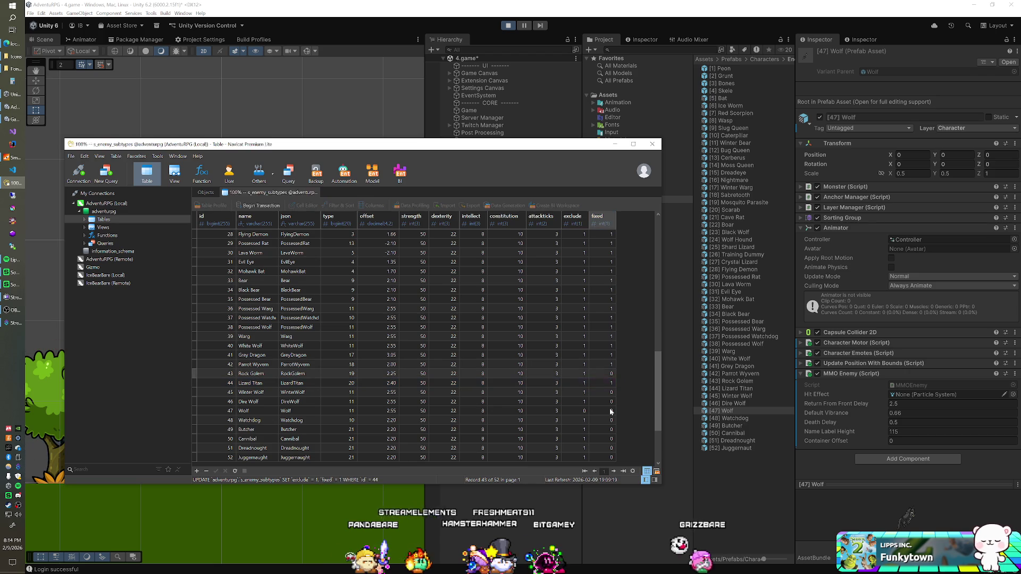
key("Down")
key("Down")
type("1")
key("Down")
type("1")
Set Watchdog's and Butcher's exclude to 0, then stop Play mode in Unity
left_click(584, 420)
type("0")
key("Down")
type("0")
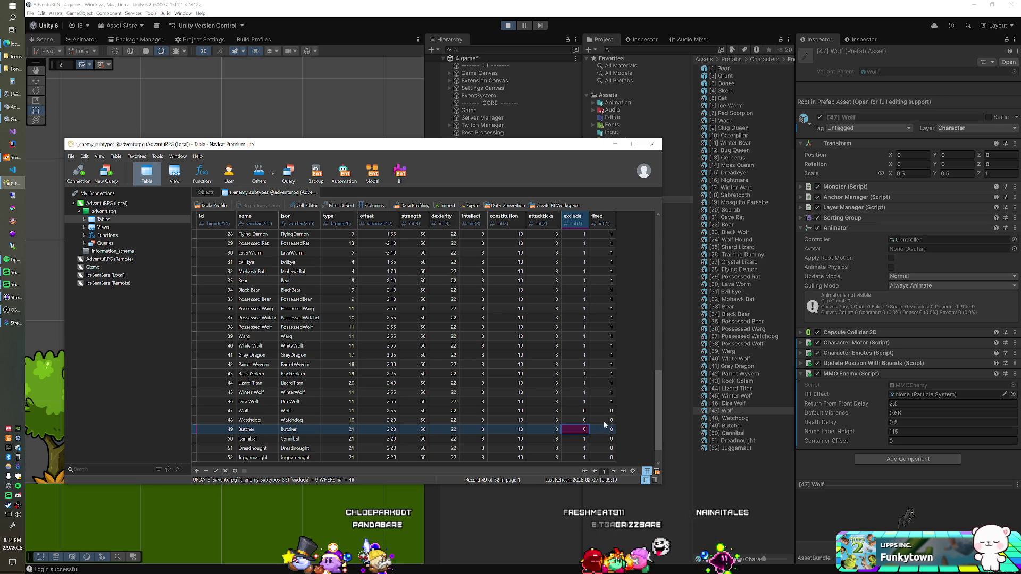
key("Up")
key("Up")
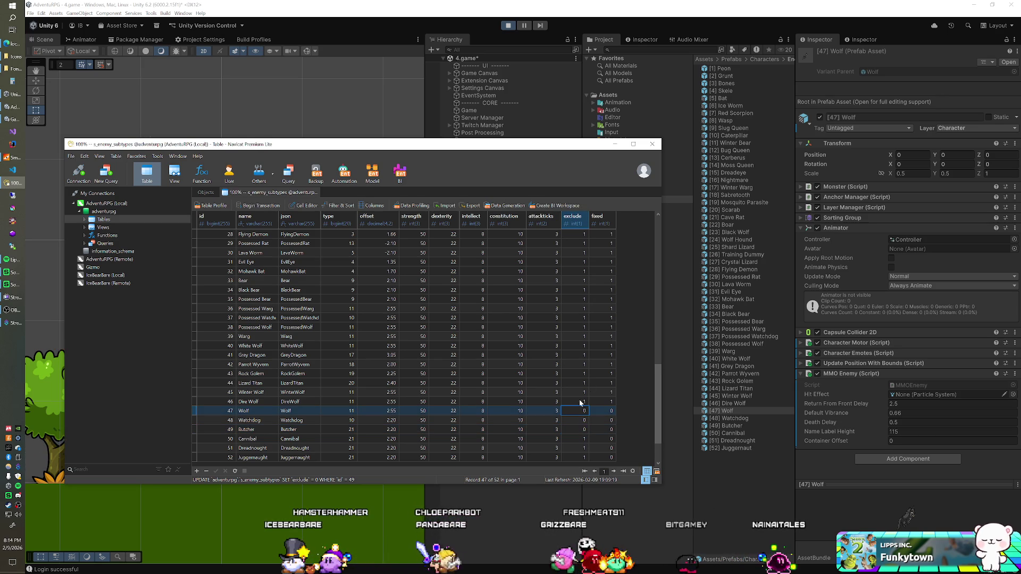
left_click(908, 51)
key("ctrl+p")
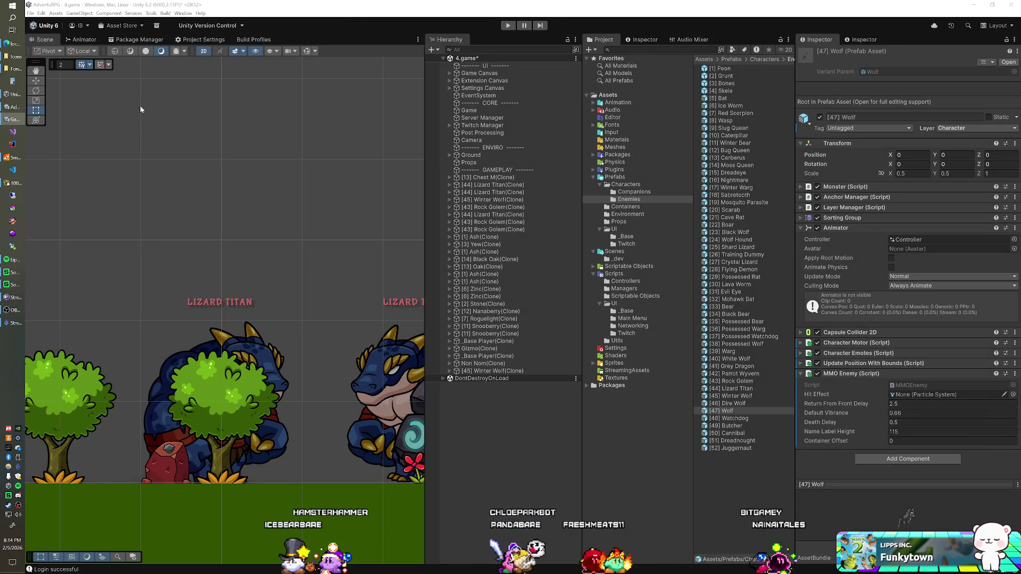
Close the SmartFoxServer console and Remote Desktop dialog, then open the Wolf row's offset cell
left_click(10, 158)
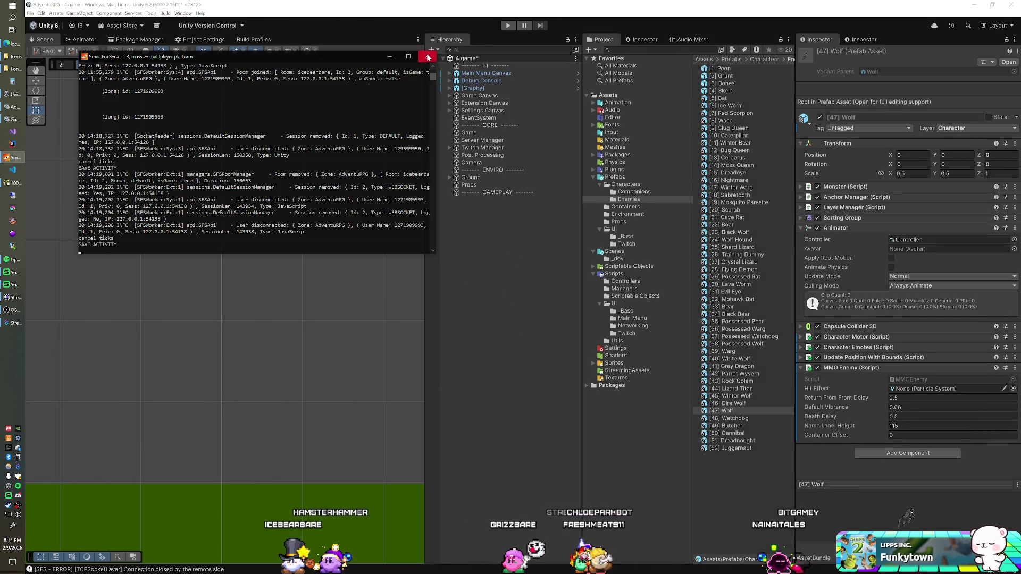
left_click(428, 57)
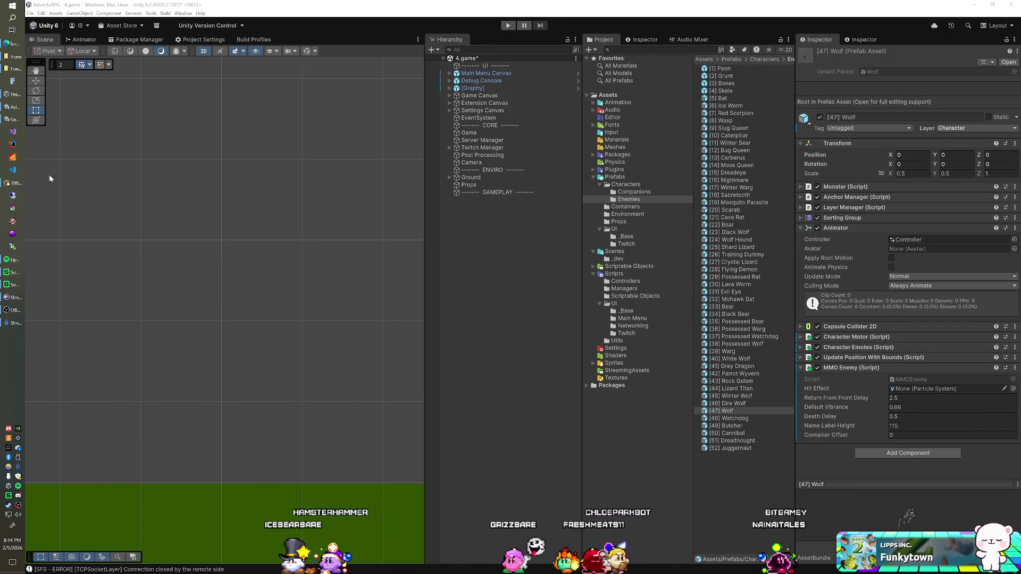
left_click(12, 185)
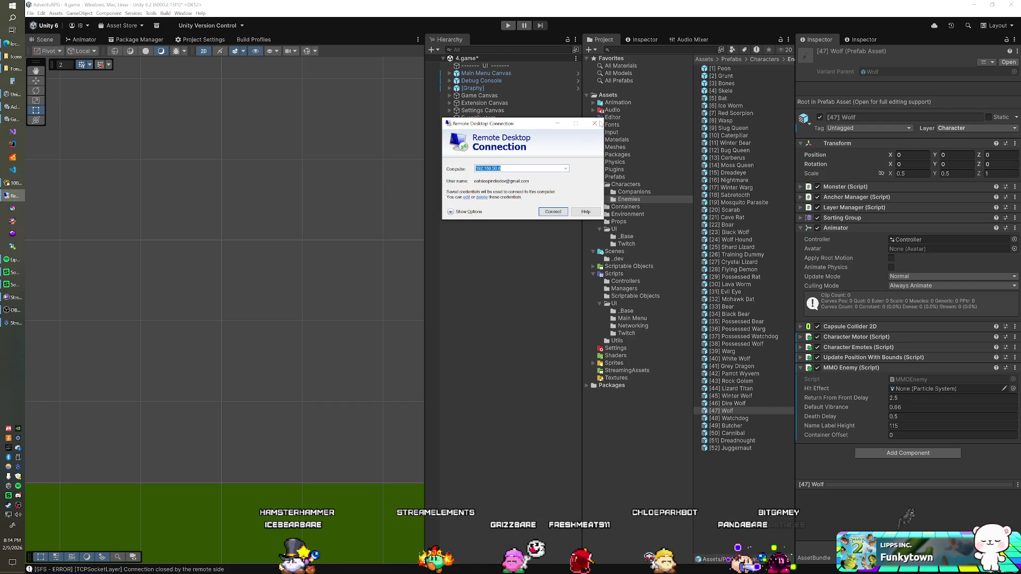
left_click(595, 123)
left_click(14, 186)
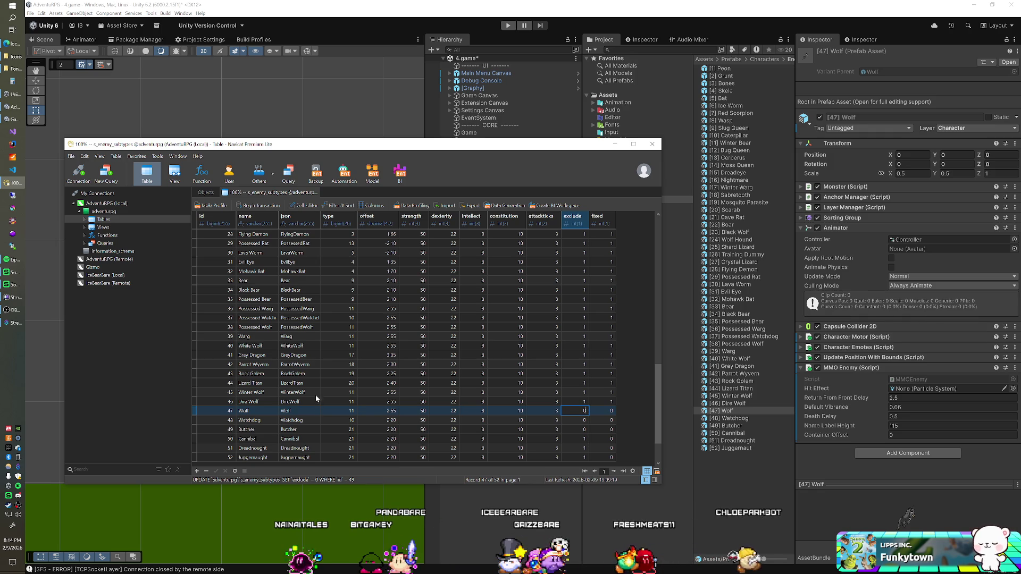
double_click(375, 413)
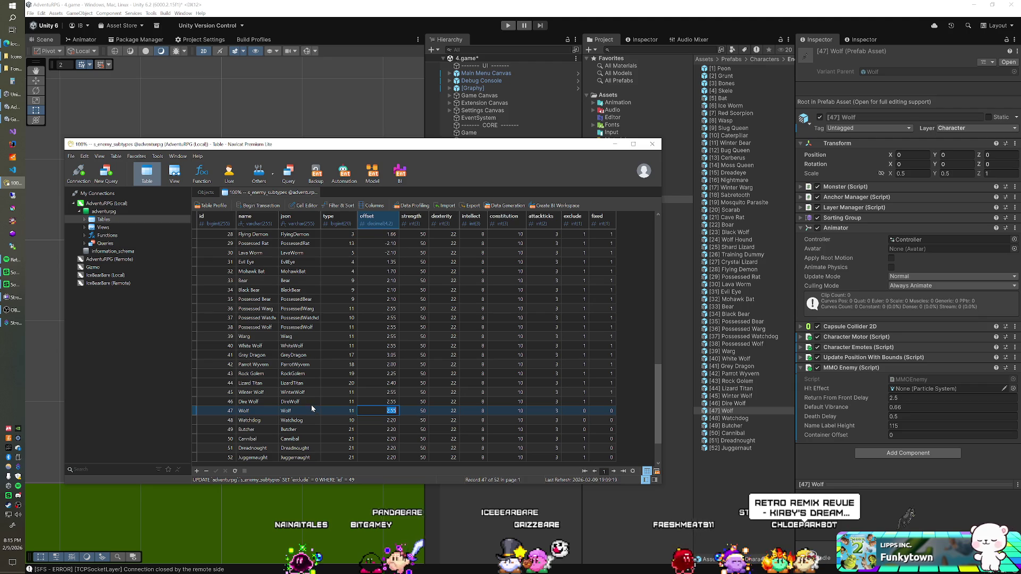
left_click(546, 14)
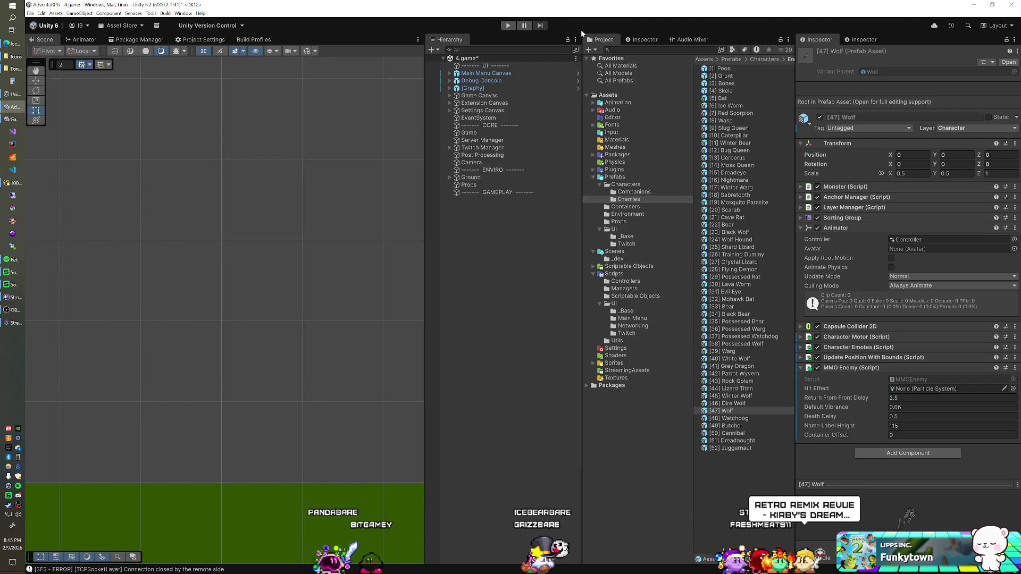
Set the Wolf prefab's Name Label Height to 120
left_click(732, 359)
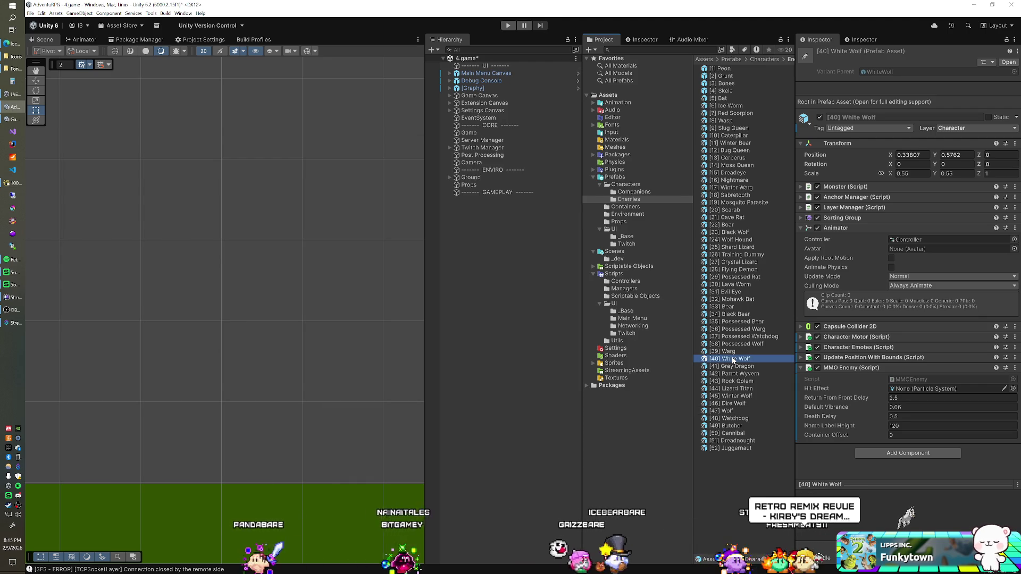
left_click(728, 411)
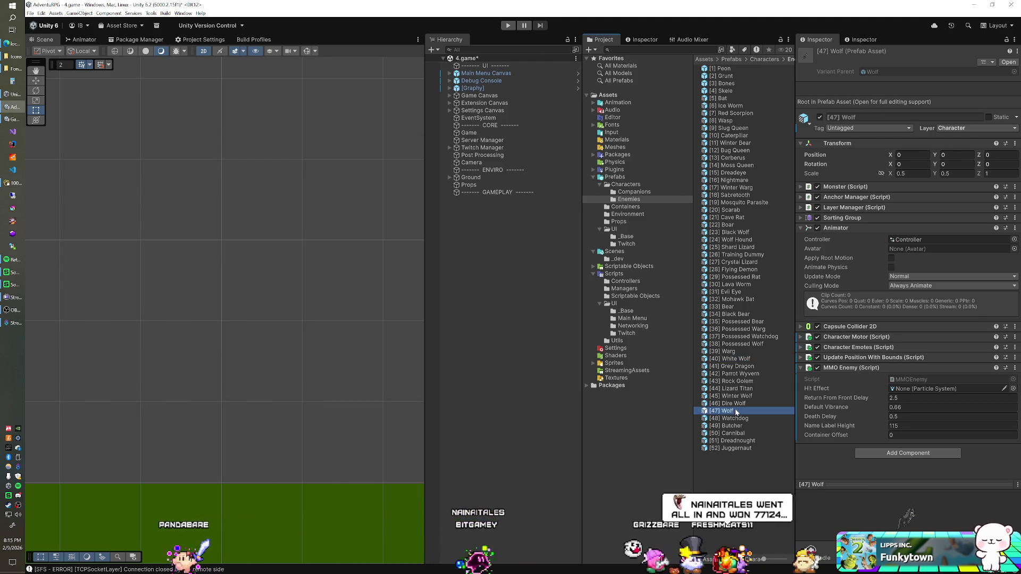
left_click(904, 426)
type("120")
key("Return")
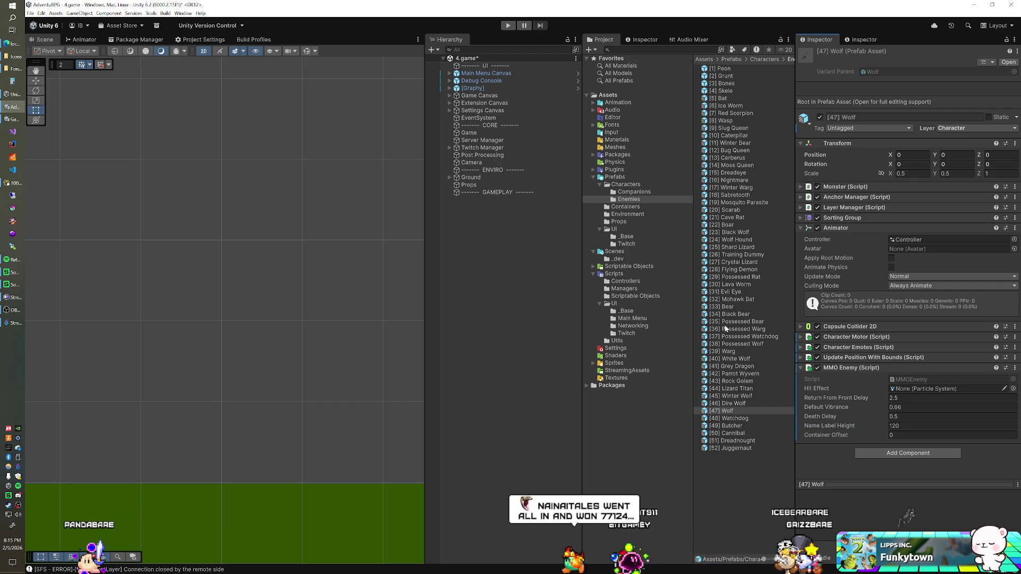
Set the Watchdog prefab's Name Label Height to 115, comparing it with Possessed Watchdog and Butcher
left_click(732, 419)
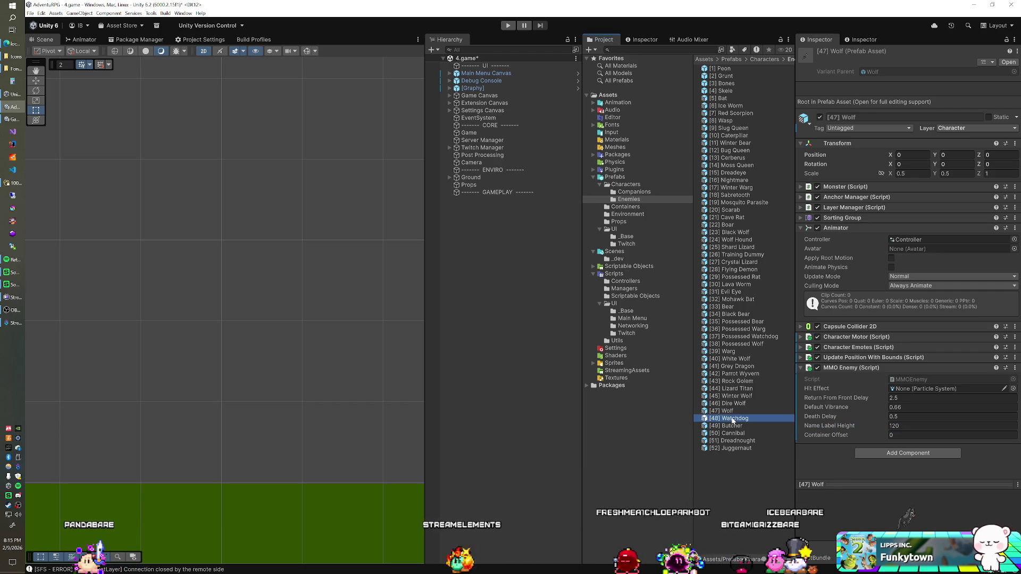
left_click(764, 337)
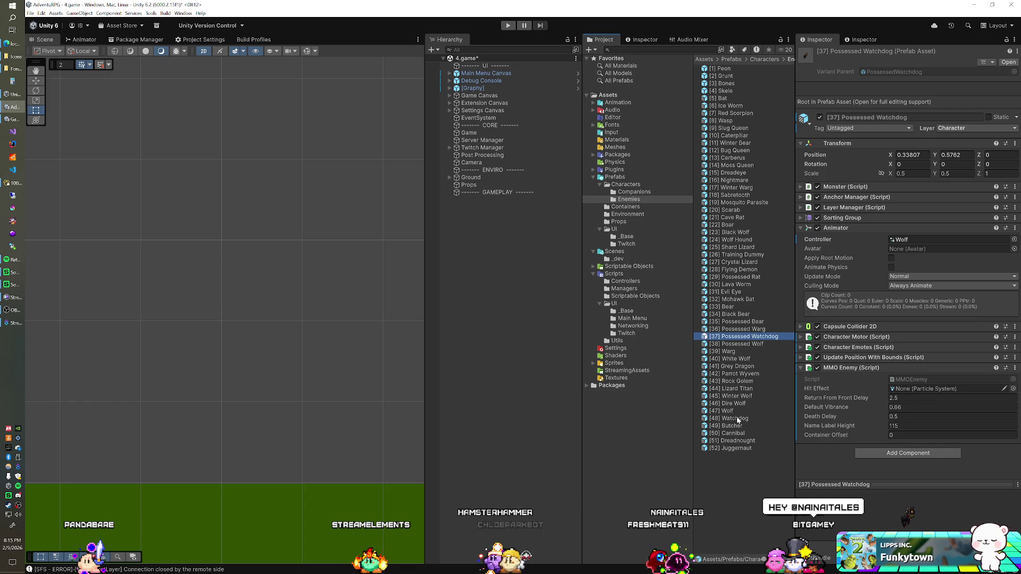
left_click(738, 421)
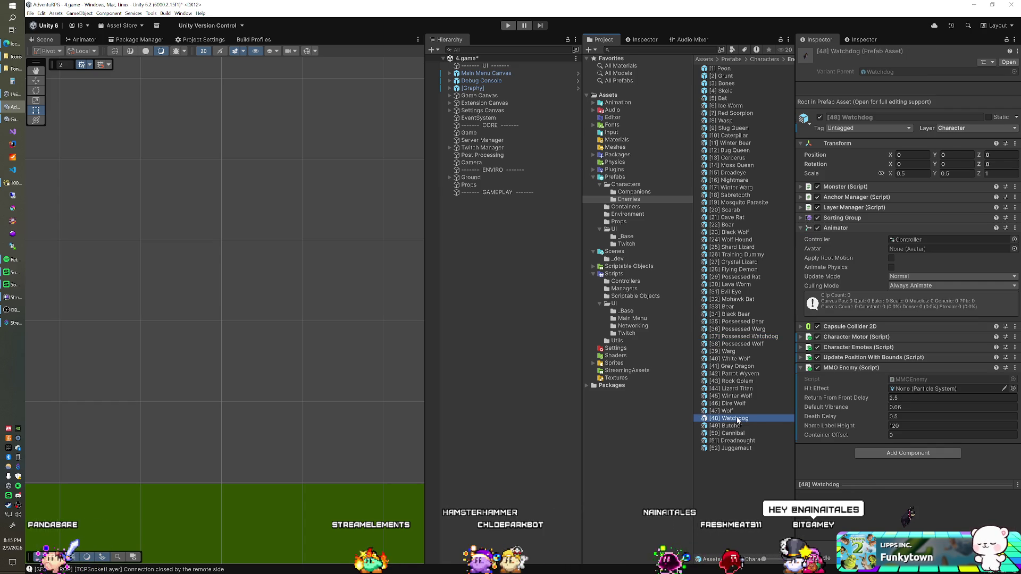
left_click(903, 426)
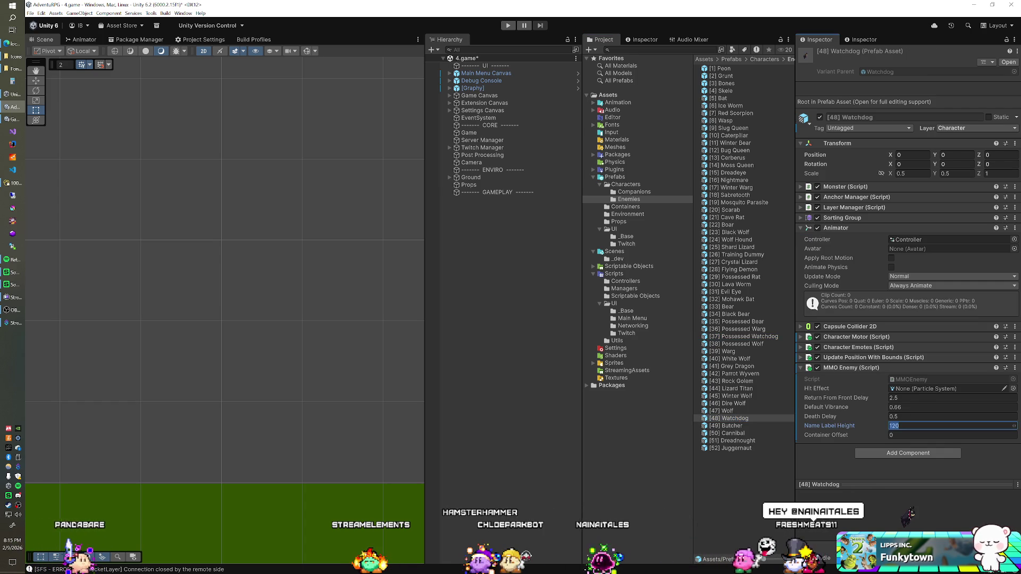
type("15")
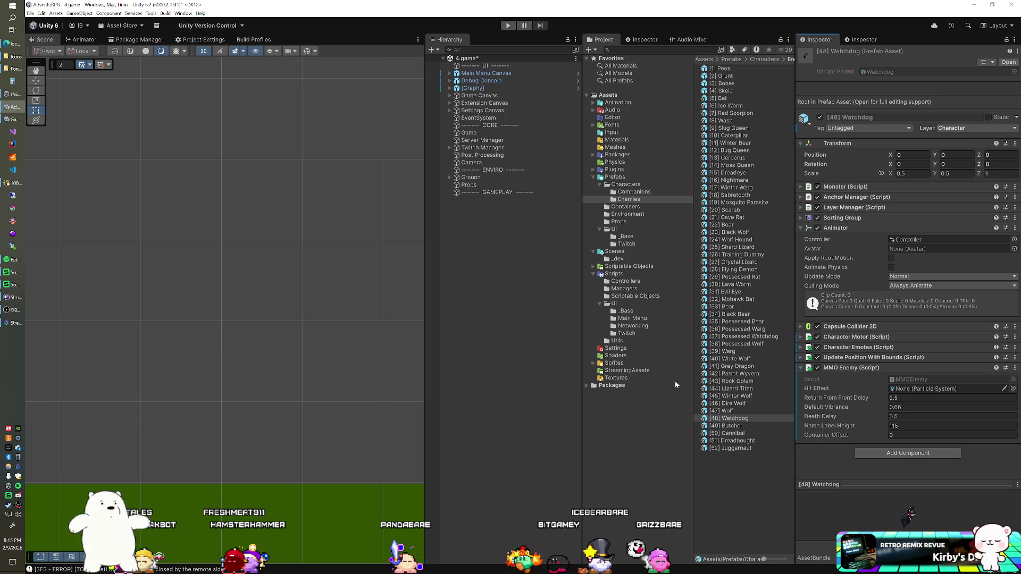
left_click(731, 428)
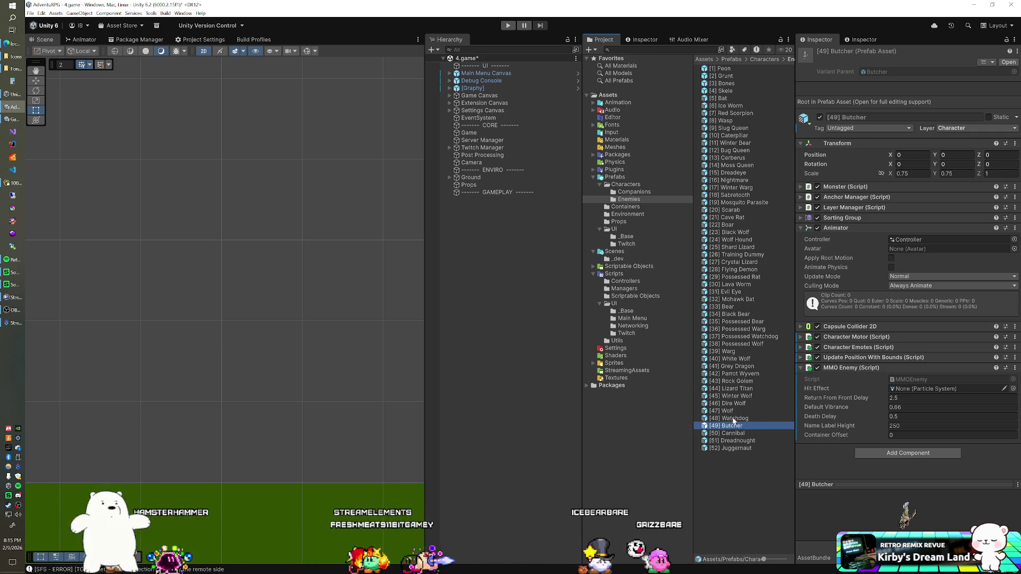
left_click(734, 419)
left_click(730, 427)
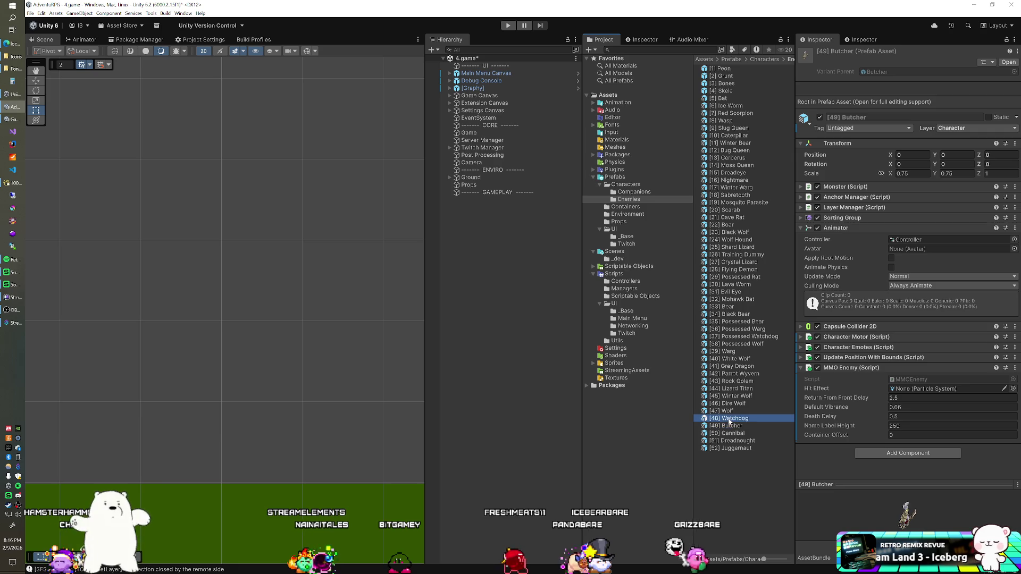
left_click(725, 420)
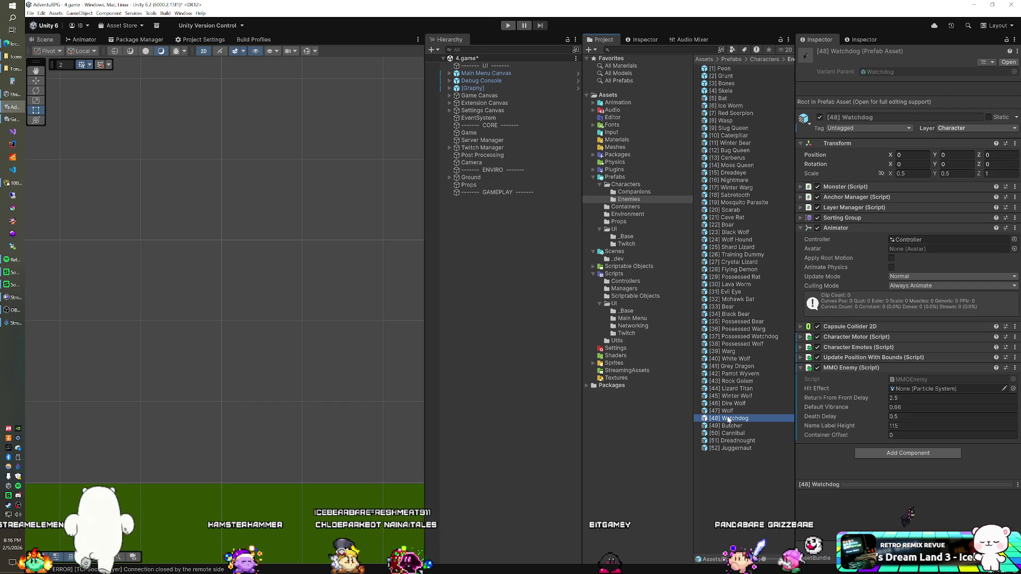
left_click(15, 184)
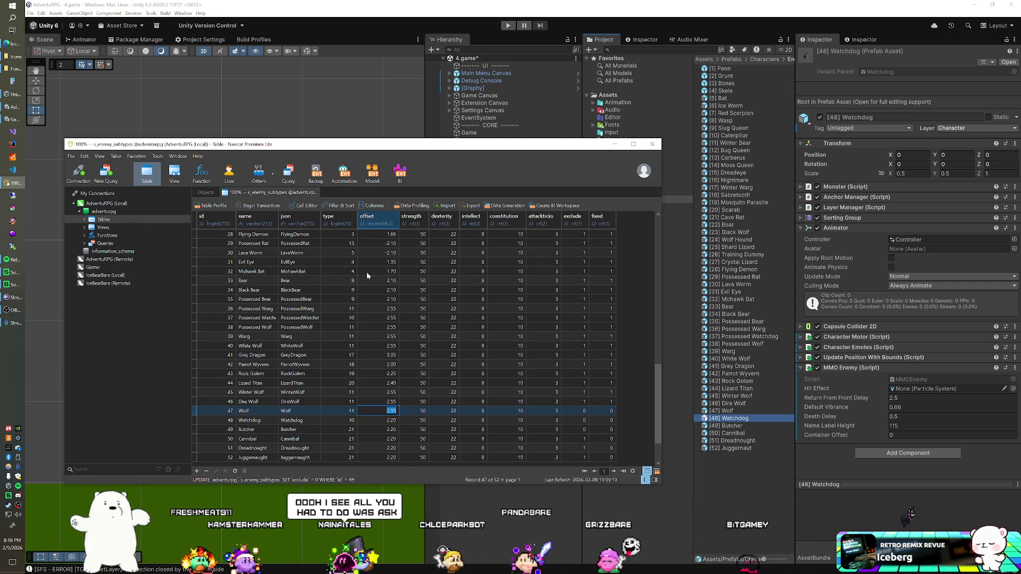
Launch SmartFoxServer and run the game in Play mode to test the Watchdog
left_click(58, 152)
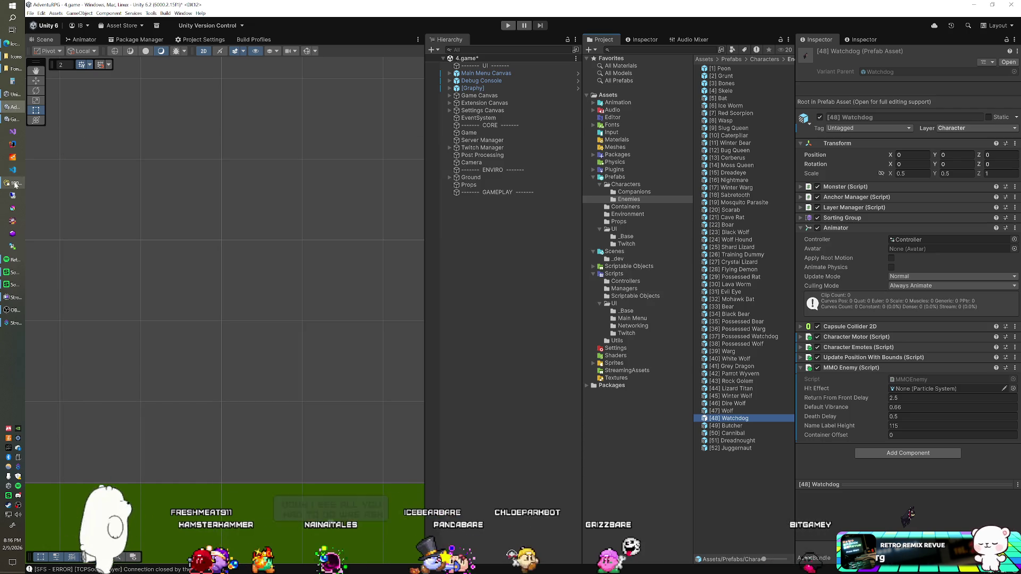
left_click(13, 158)
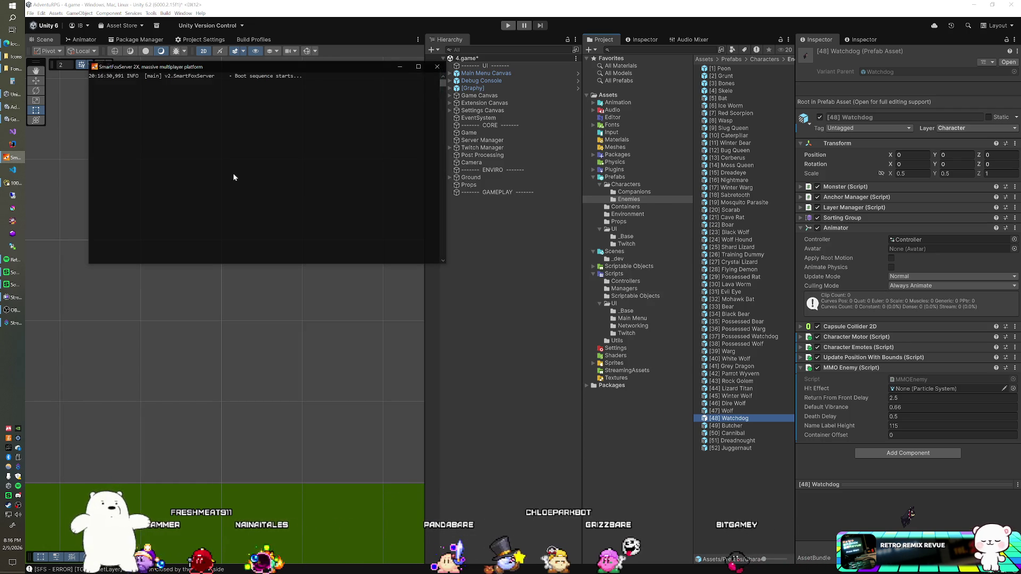
left_click(375, 19)
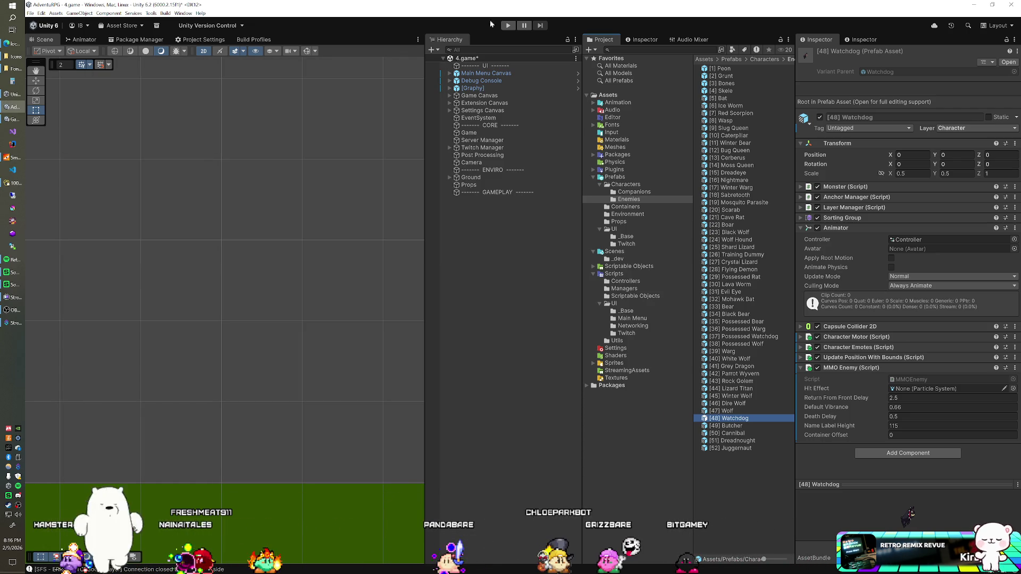
left_click(508, 26)
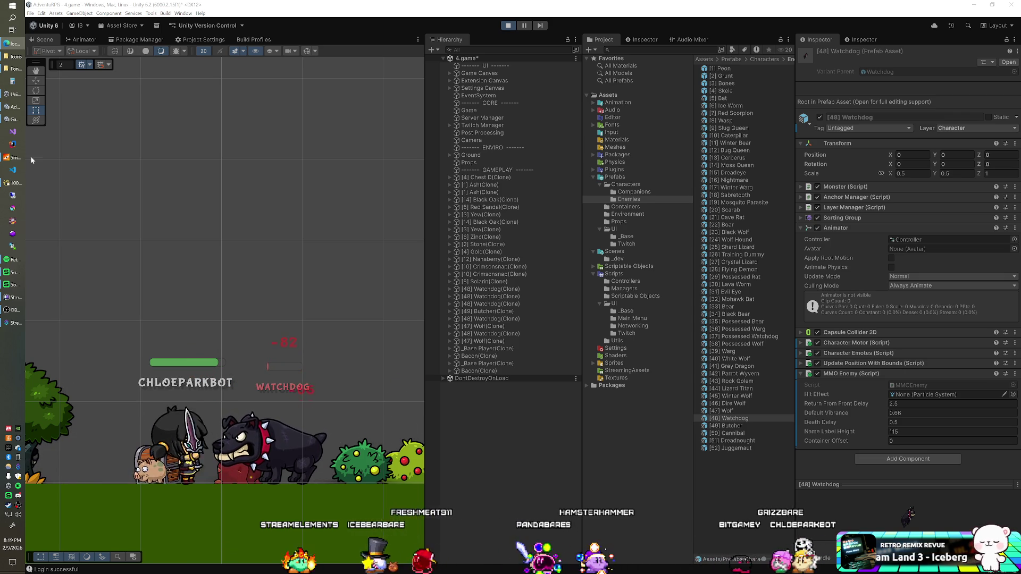
left_click(14, 183)
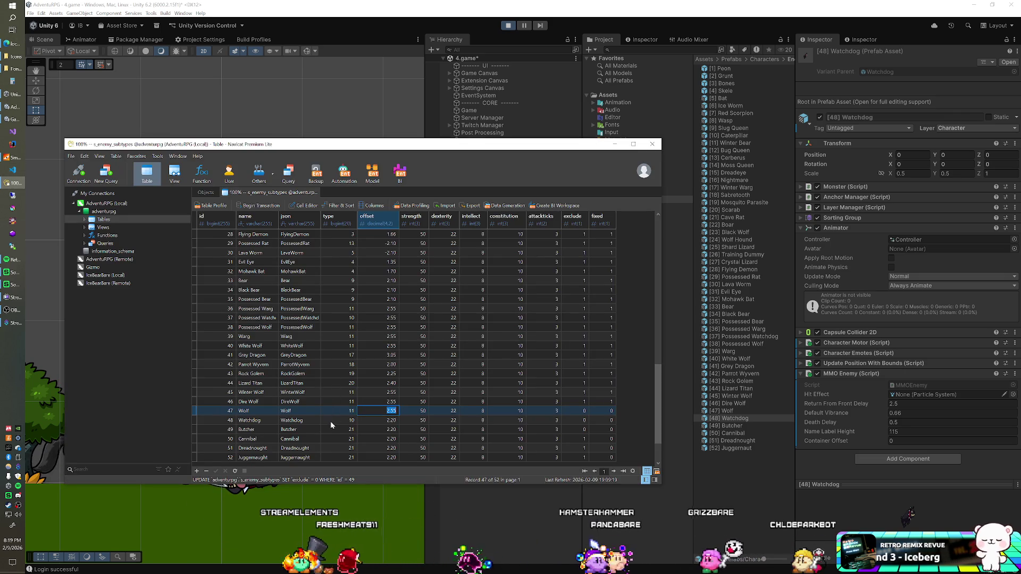
Set the Watchdog row's (row 48) offset to 2.55 in Navicat, then return to Unity
key("Down")
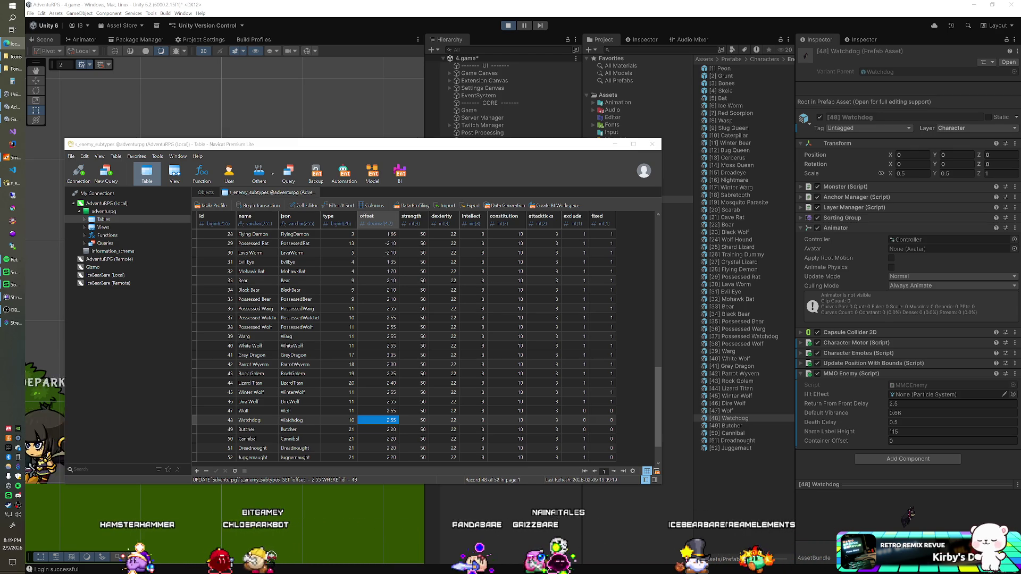
key("alt+Tab")
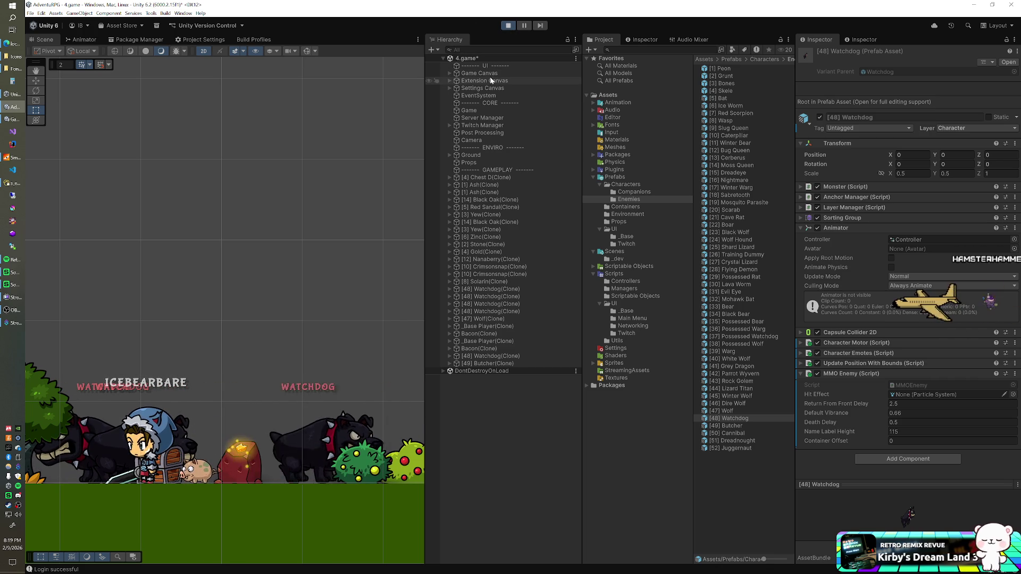
Restart the Unity game in play mode and select the [49] Butcher(Clone) to view its settings
left_click(509, 26)
left_click(506, 26)
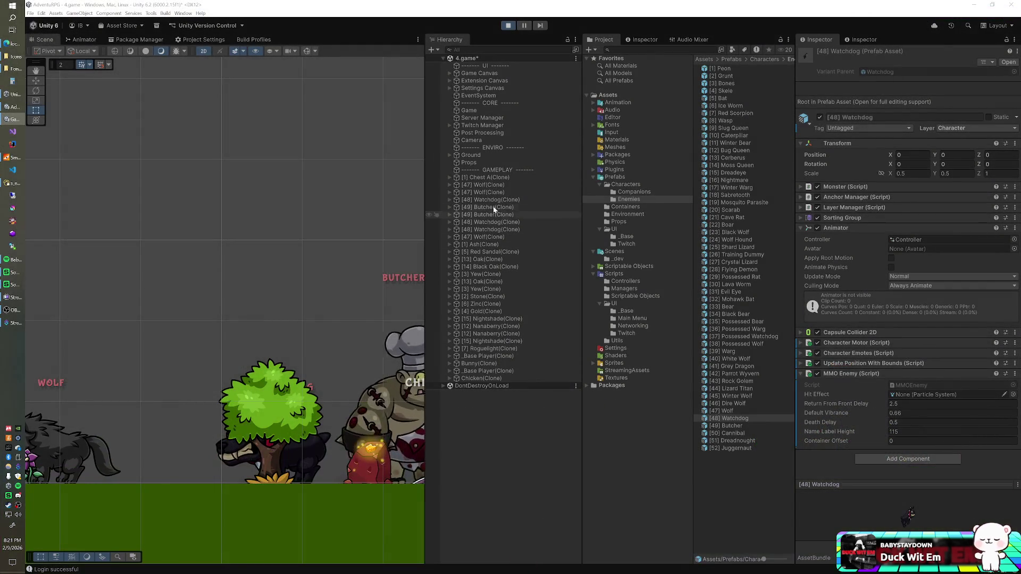
left_click(489, 208)
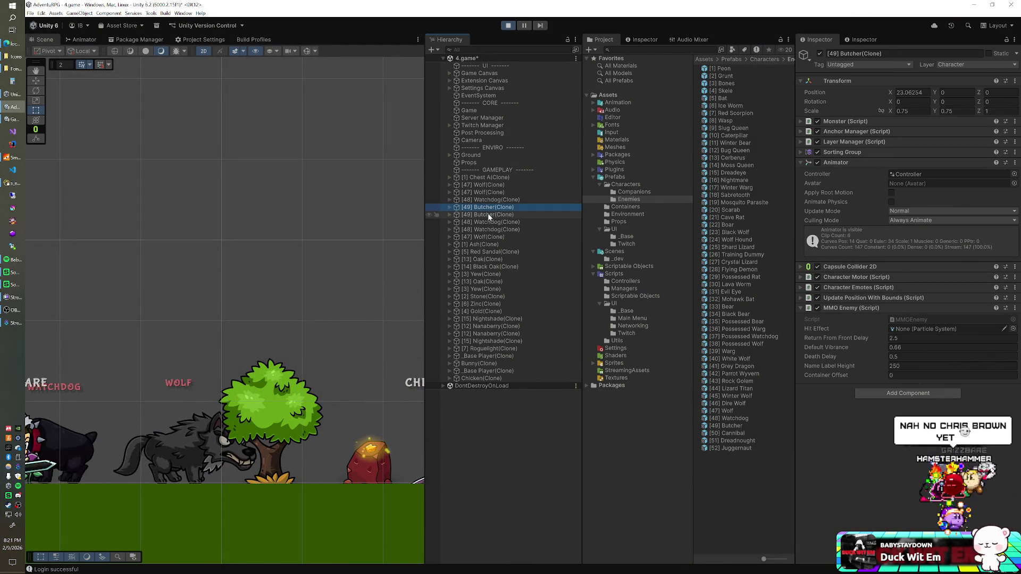
Select the Butcher clones and set Character Canvas > Name Panel's Pos Y to 215
left_click(920, 175)
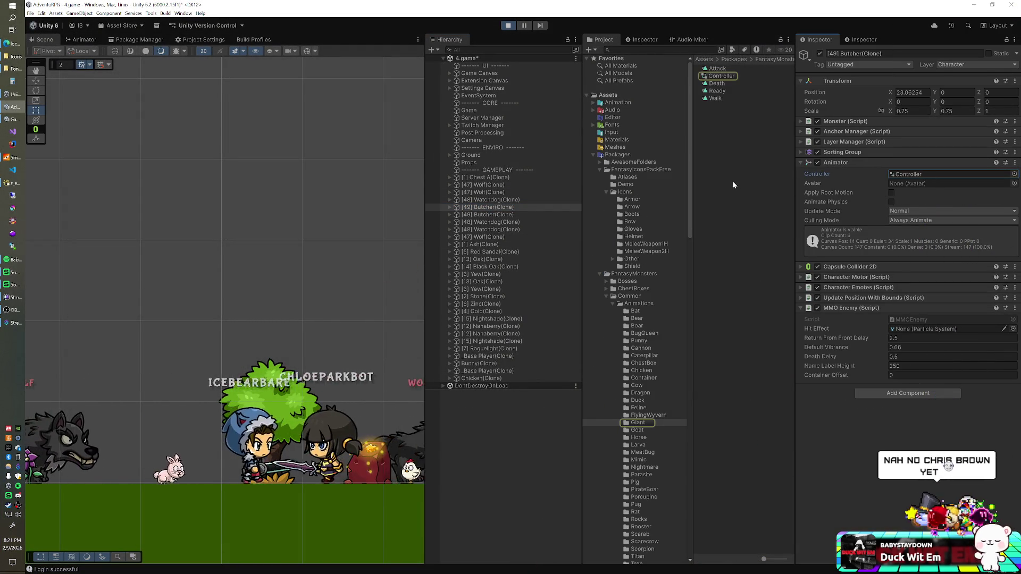
left_click(490, 214, "shift")
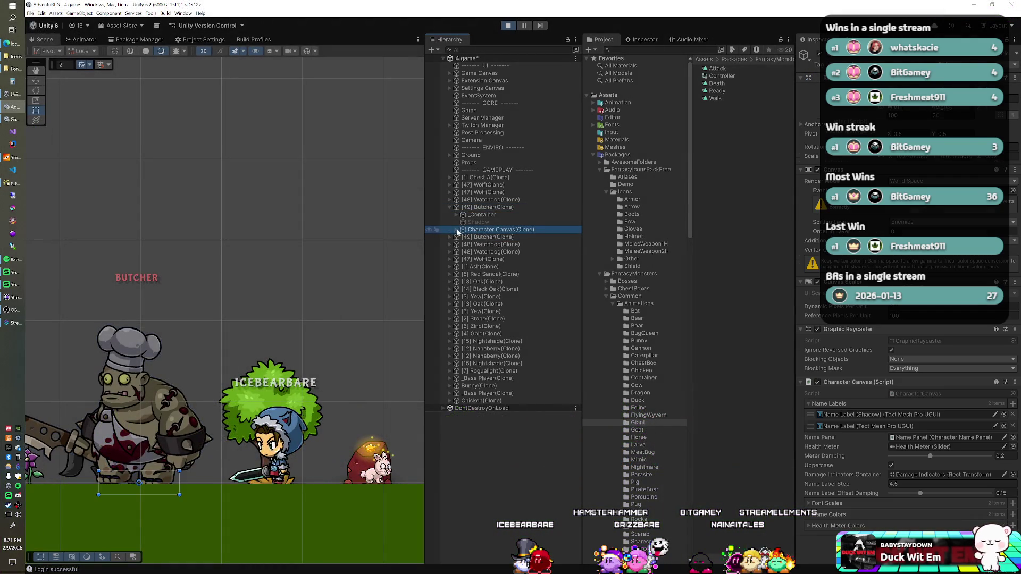
left_click(456, 229)
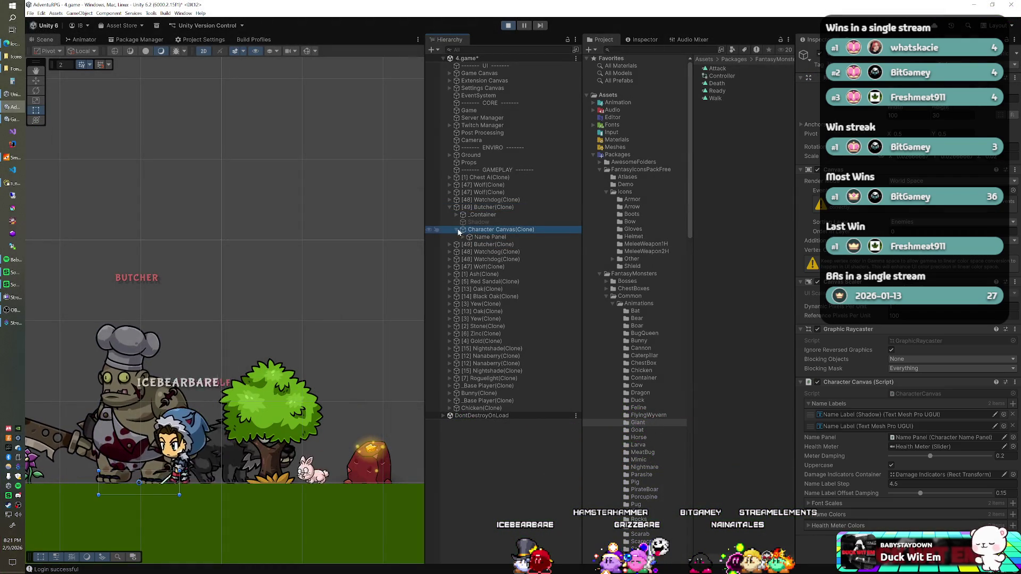
left_click(476, 237)
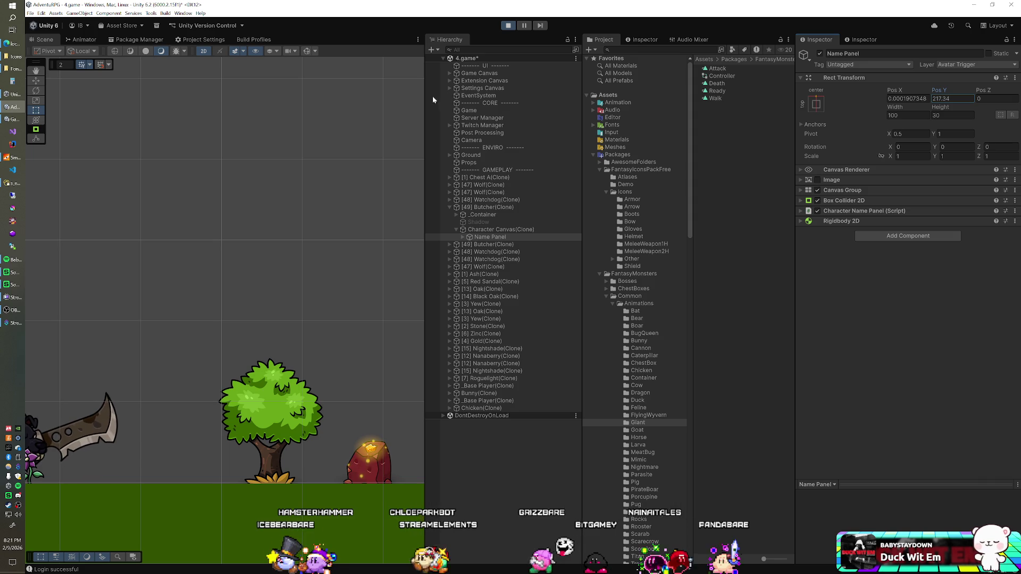
left_click(951, 99)
type("215")
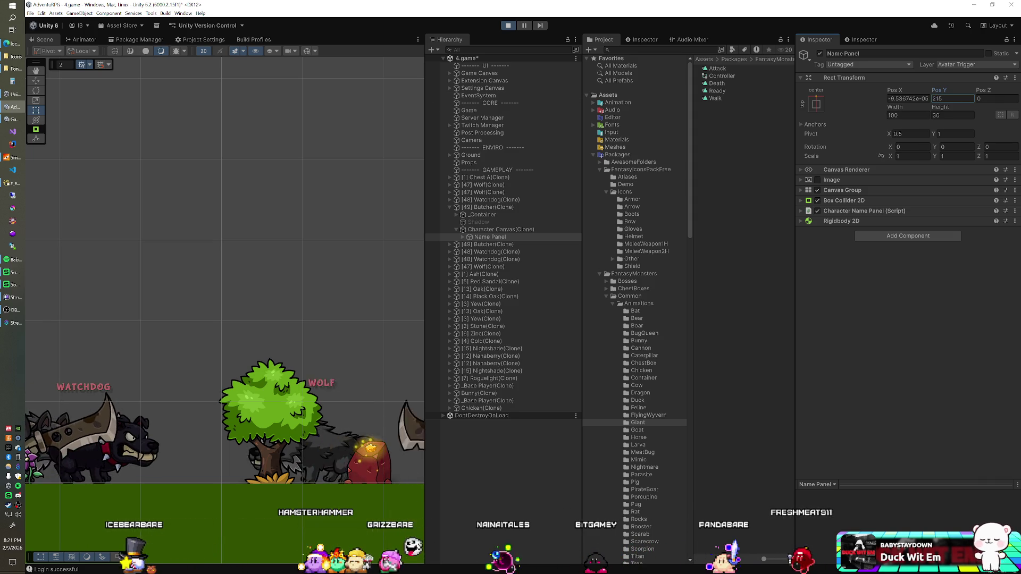
Set the [49] Butcher prefab's Name Label Height to 215 in Prefabs > Characters > Enemies
left_click(593, 154)
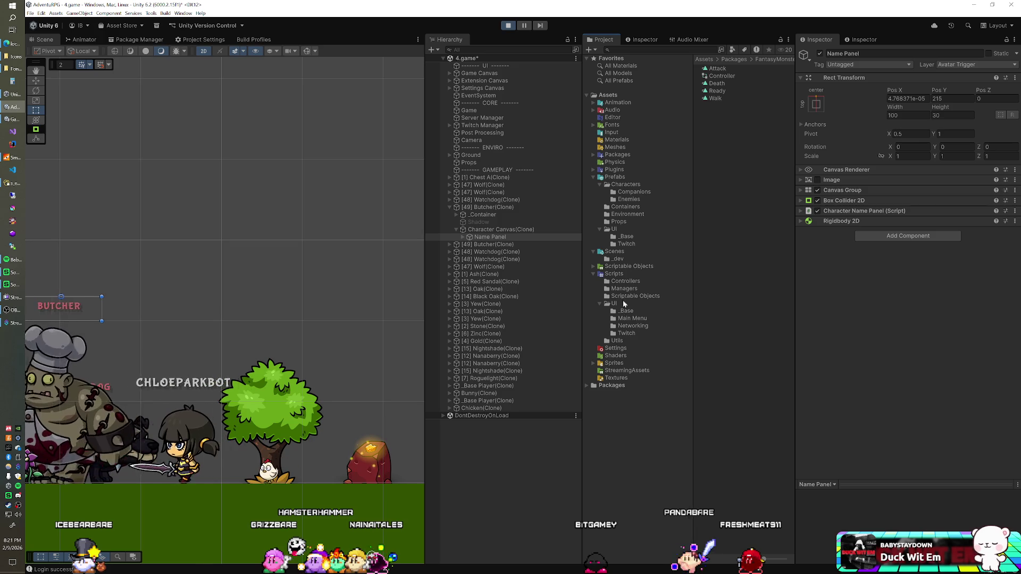
left_click(632, 200)
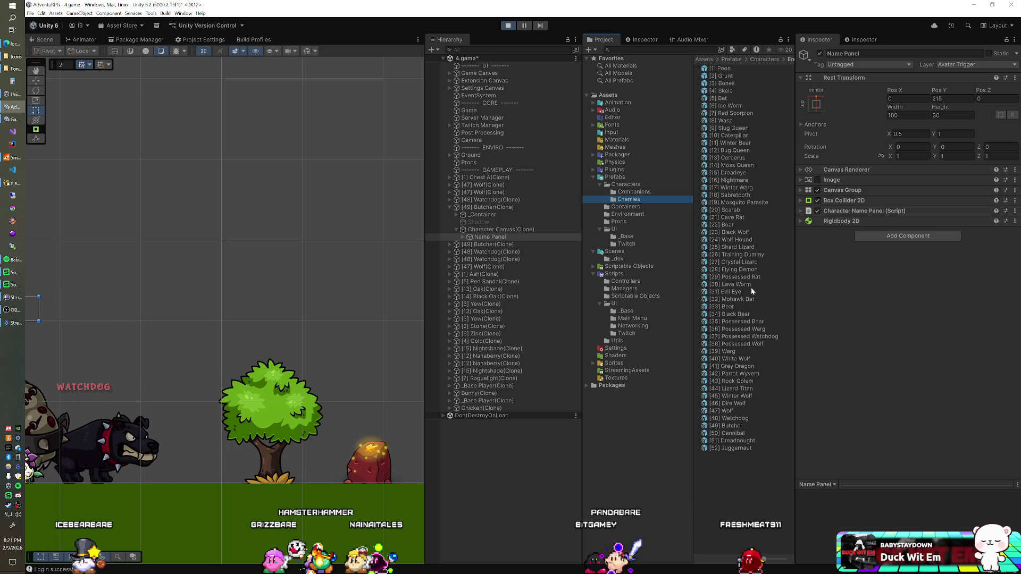
left_click(729, 425)
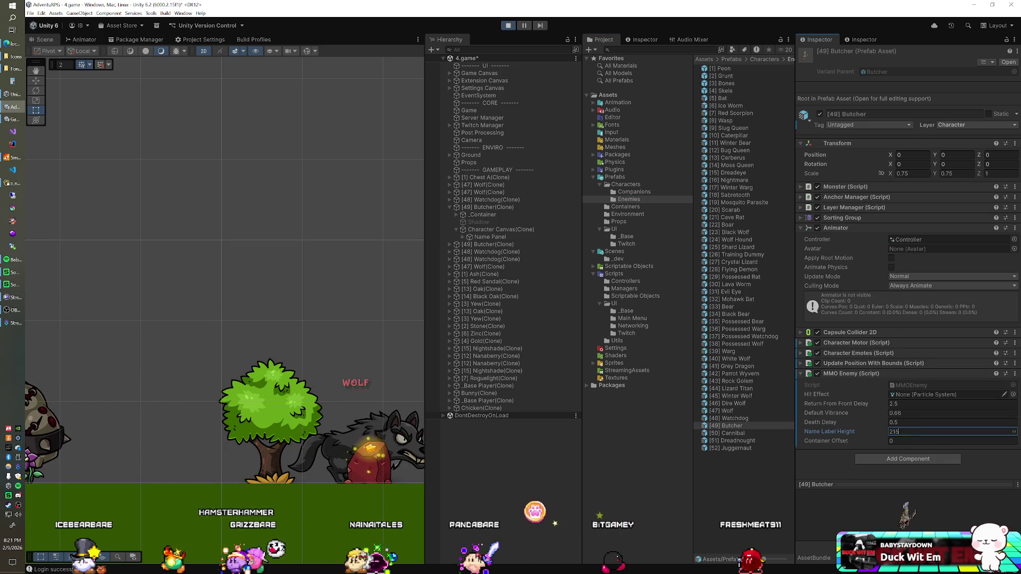
key("Return")
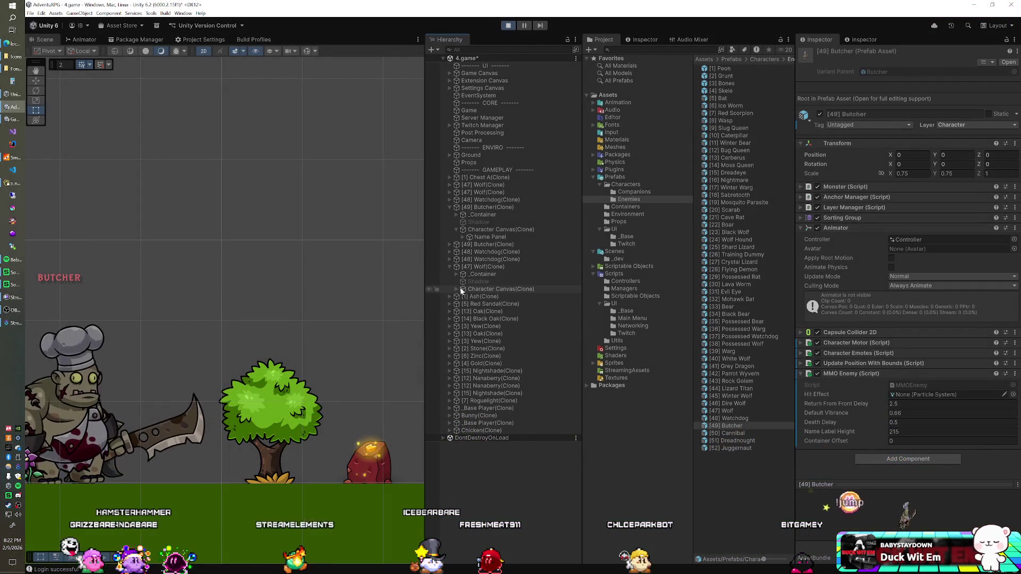
left_click(456, 289)
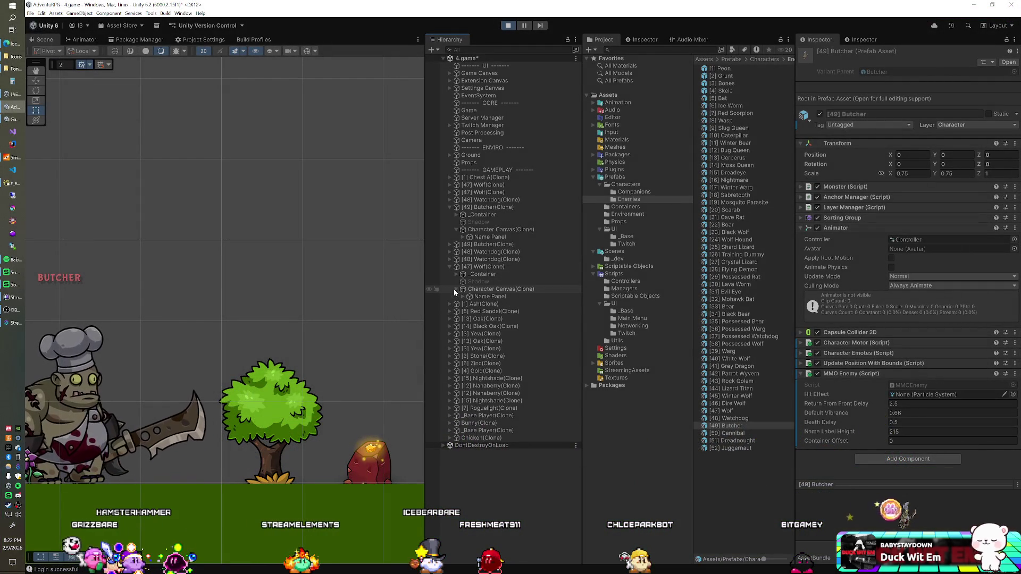
Change the [47] Wolf prefab's Name Label Height from 120 to 115 and stop play mode
left_click(472, 298)
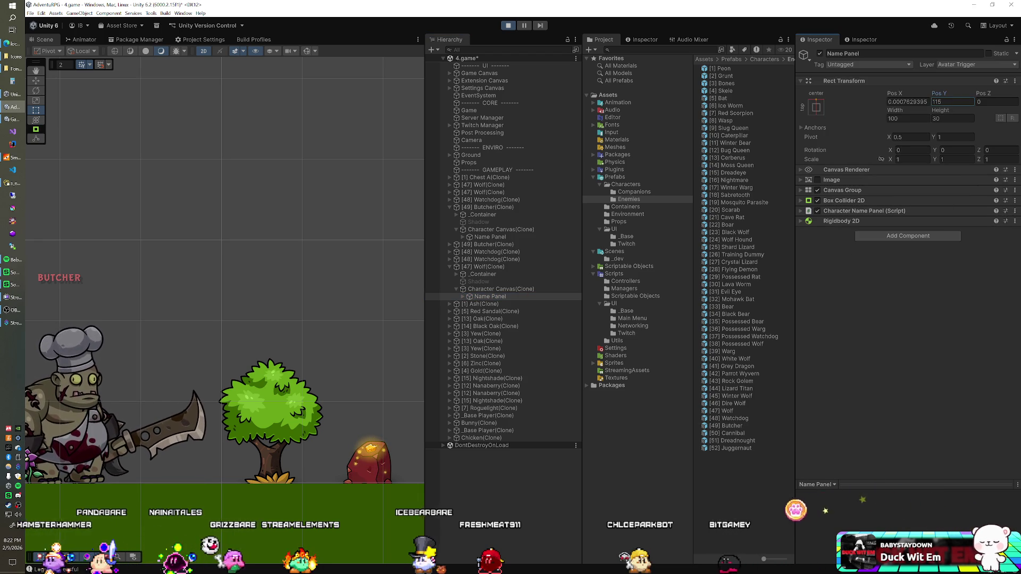
left_click(736, 410)
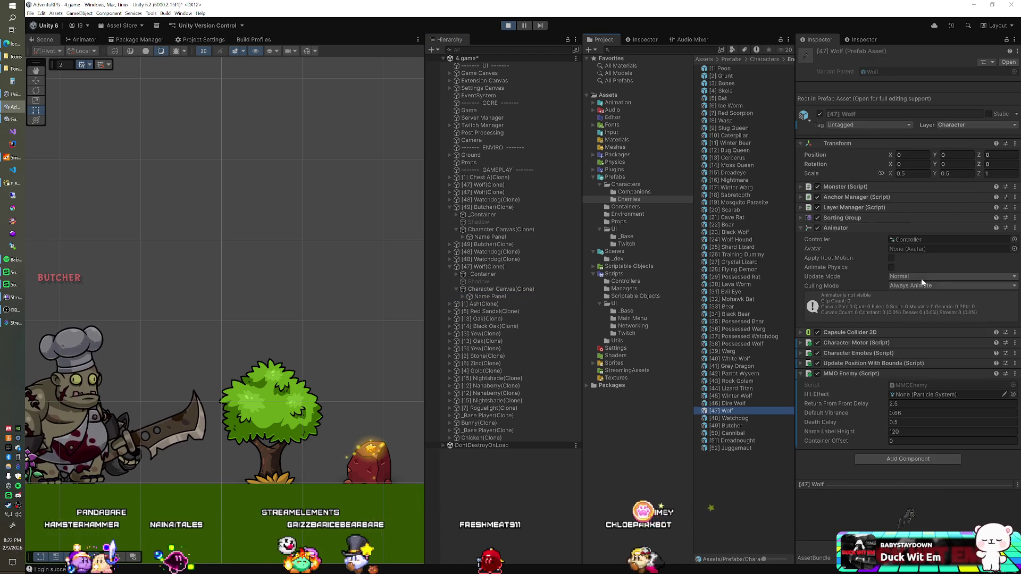
double_click(904, 431)
type("115")
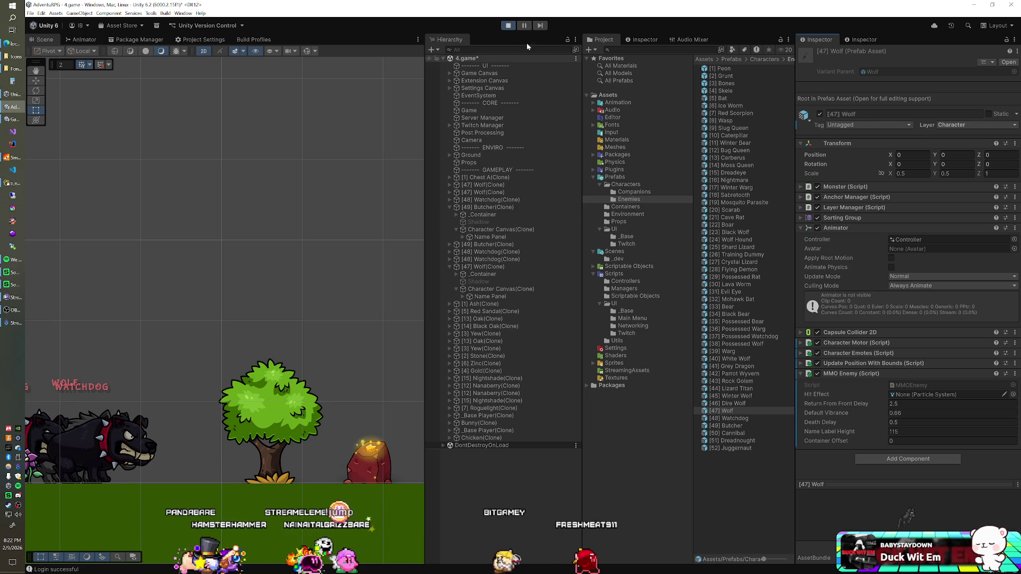
left_click(508, 25)
left_click(12, 184)
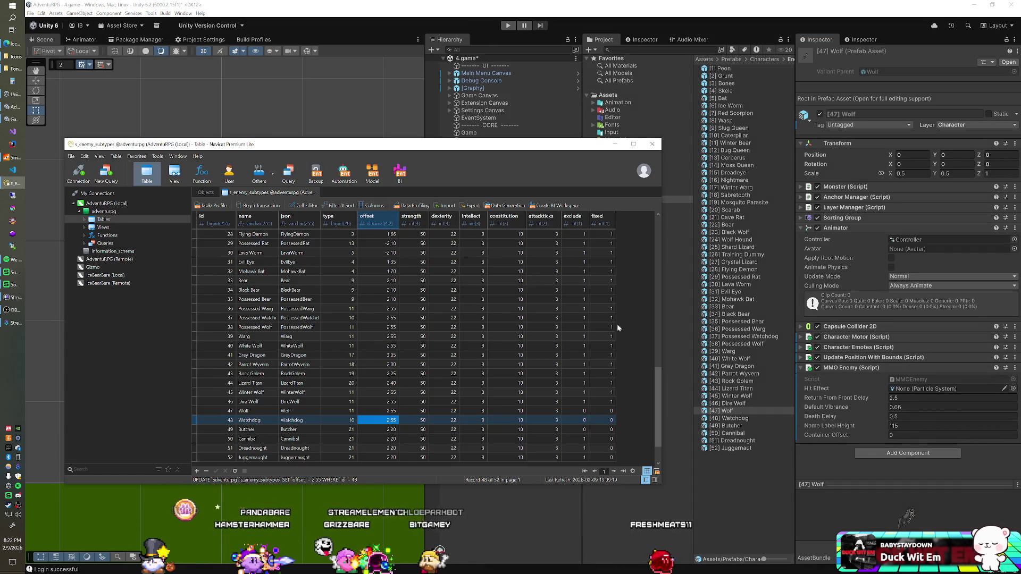
Set exclude to 0 for the Cannibal, Dreadnought and Juggernaut rows in s_enemy_subtypes
double_click(569, 438)
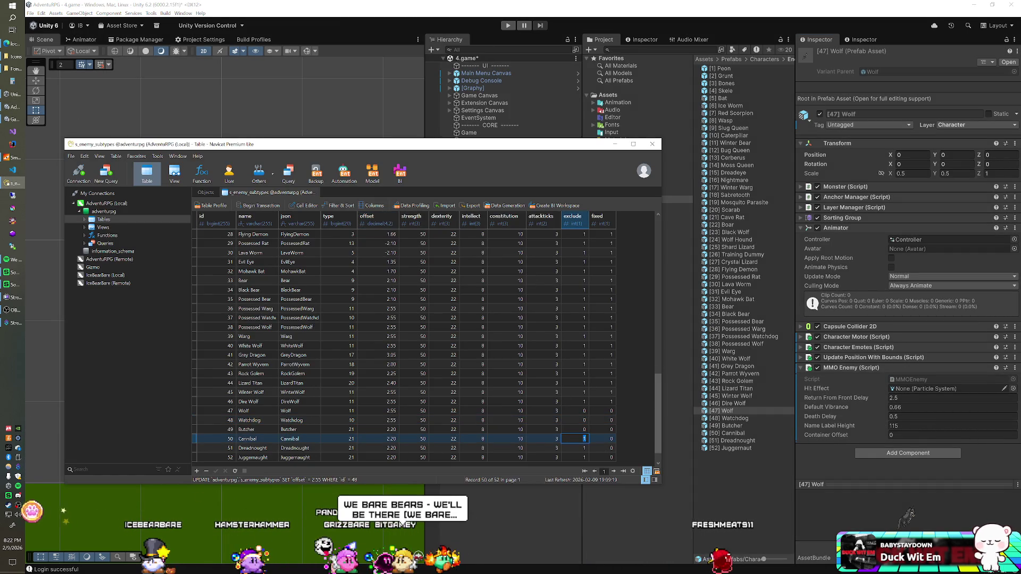
type("0")
key("Down")
type("0")
key("Down")
type("0")
key("Up")
key("Up")
key("Up")
key("Up")
Set fixed to 1 for the Wolf and Butcher rows
type("1")
key("Up")
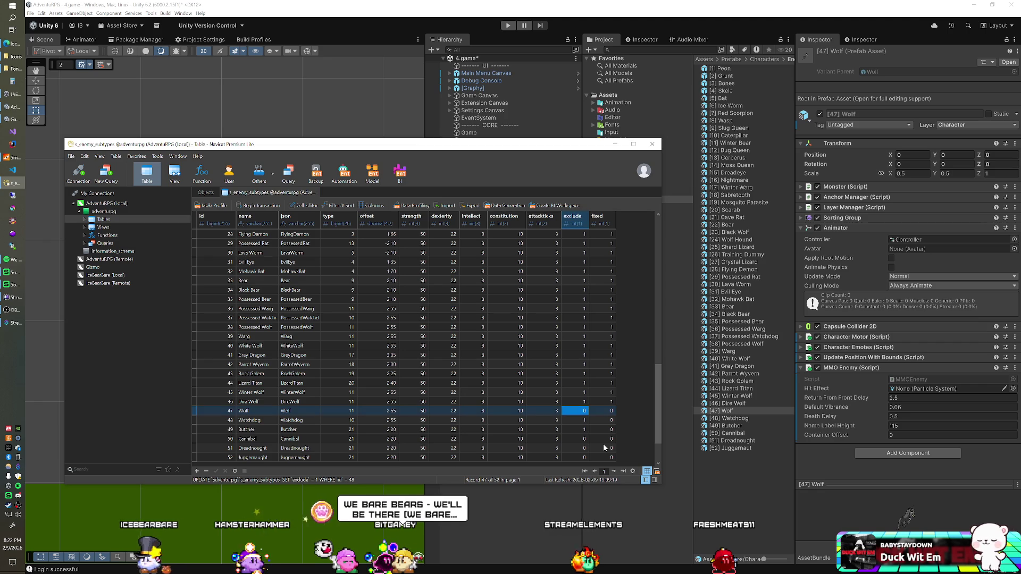
key("Down")
key("Down")
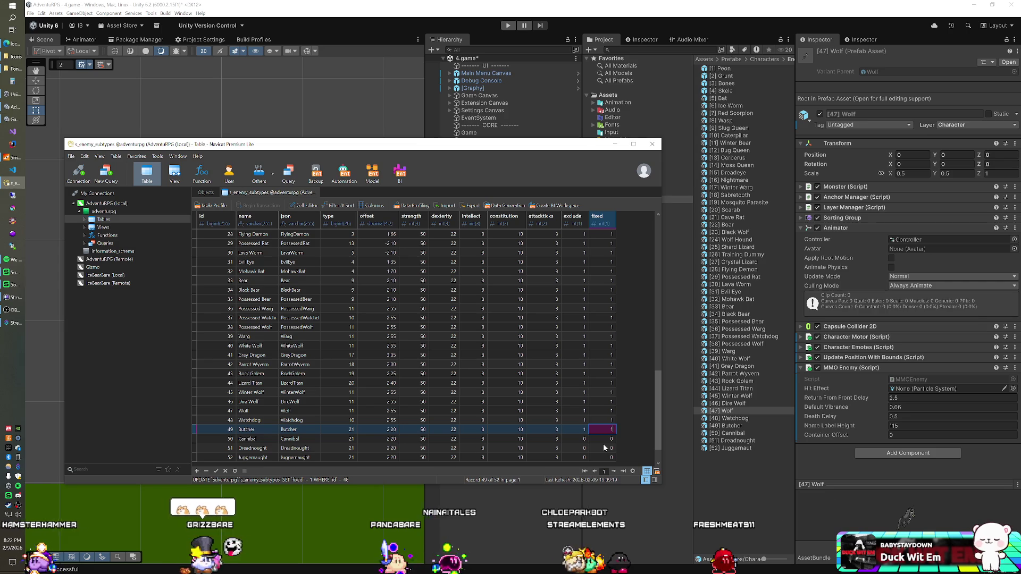
key("Return")
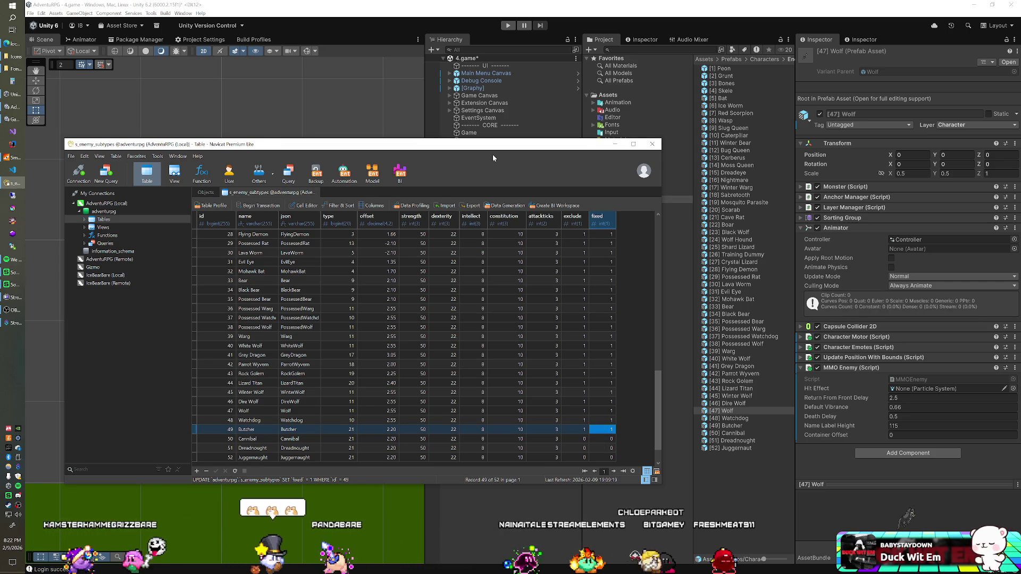
left_click(10, 159)
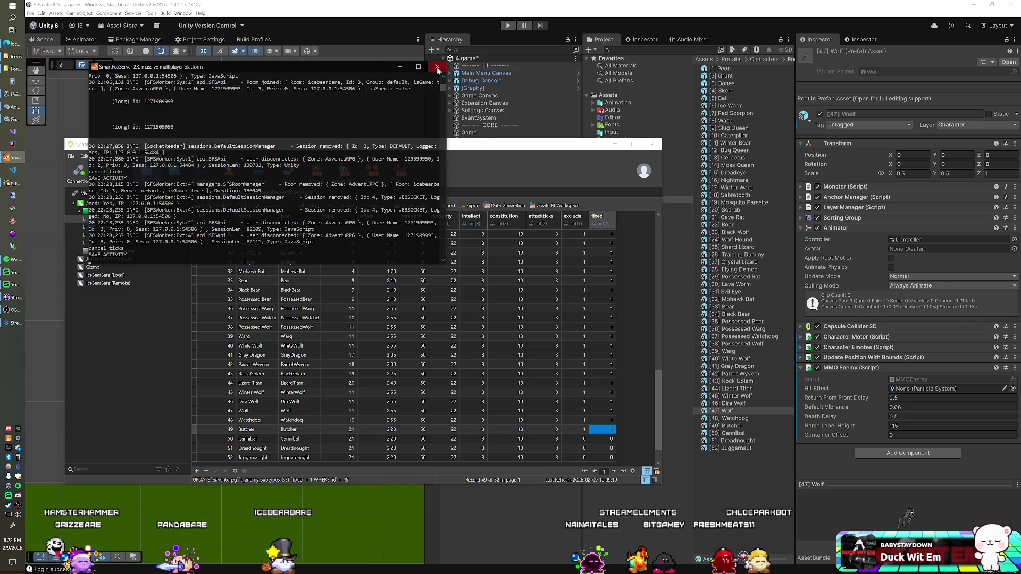
Restart SmartFoxServer 2X by closing its console and relaunching it, then go to Streamer.bot
left_click(437, 66)
left_click(10, 155)
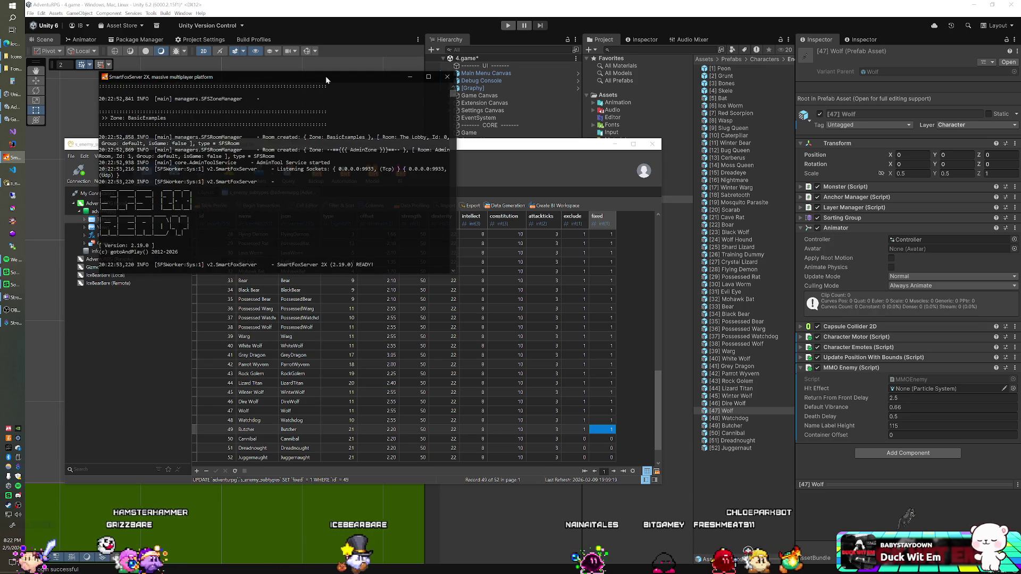
left_click(402, 15)
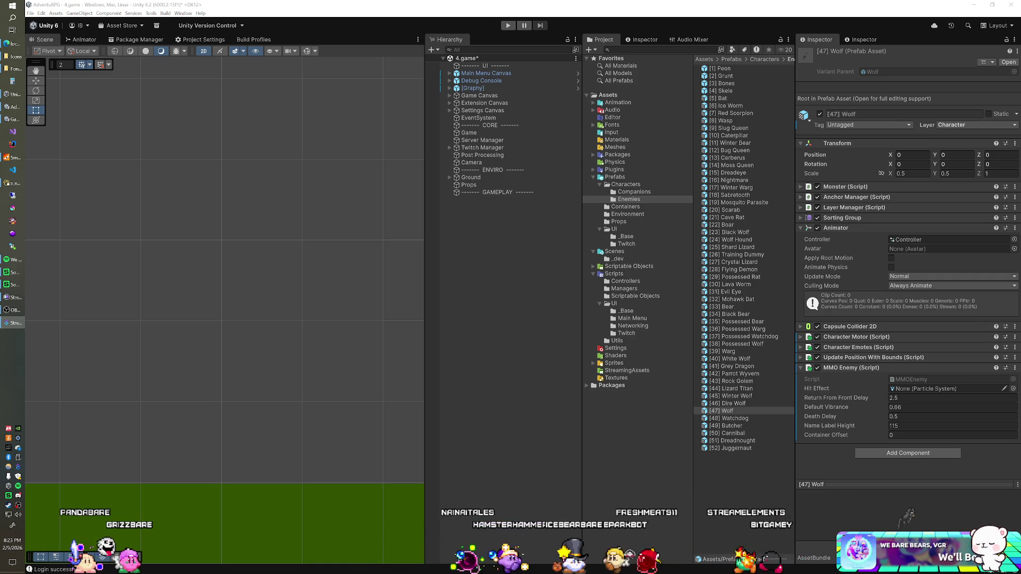
left_click(13, 323)
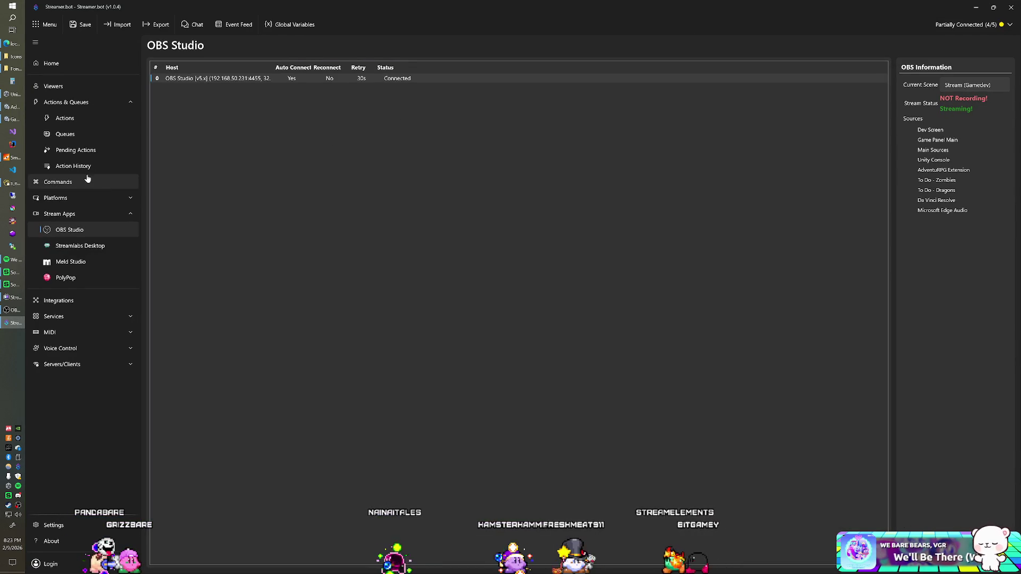
On the Actions page, search and inspect the We Bare Bears and Sir Lionel actions
left_click(64, 121)
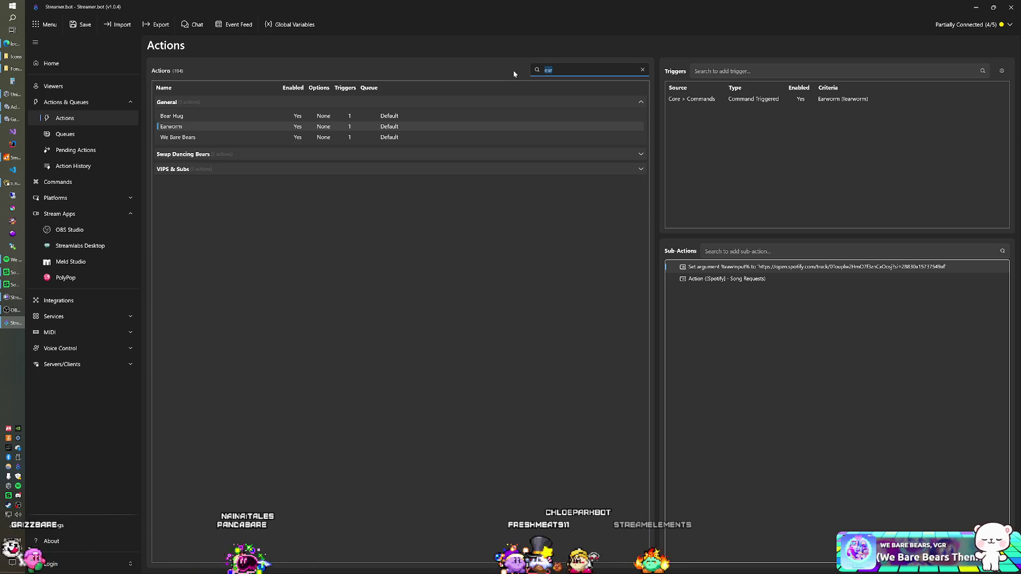
type("we")
left_click(336, 115)
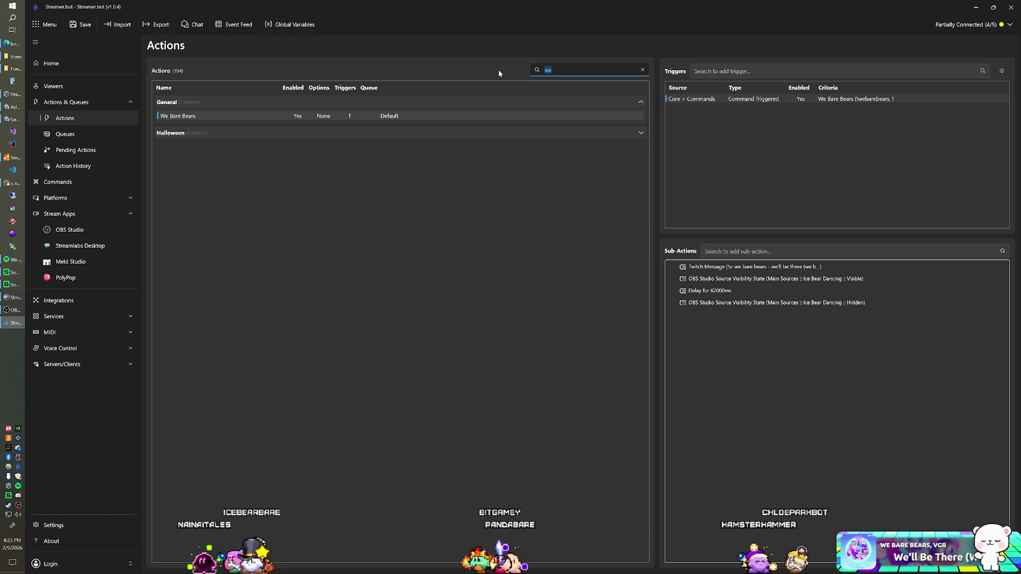
type("lionel")
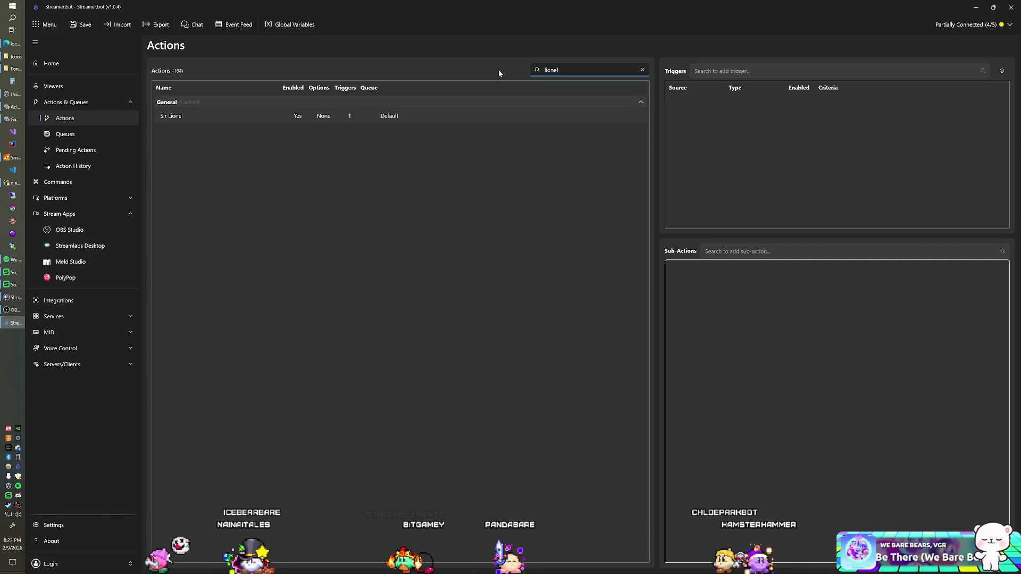
left_click(417, 116)
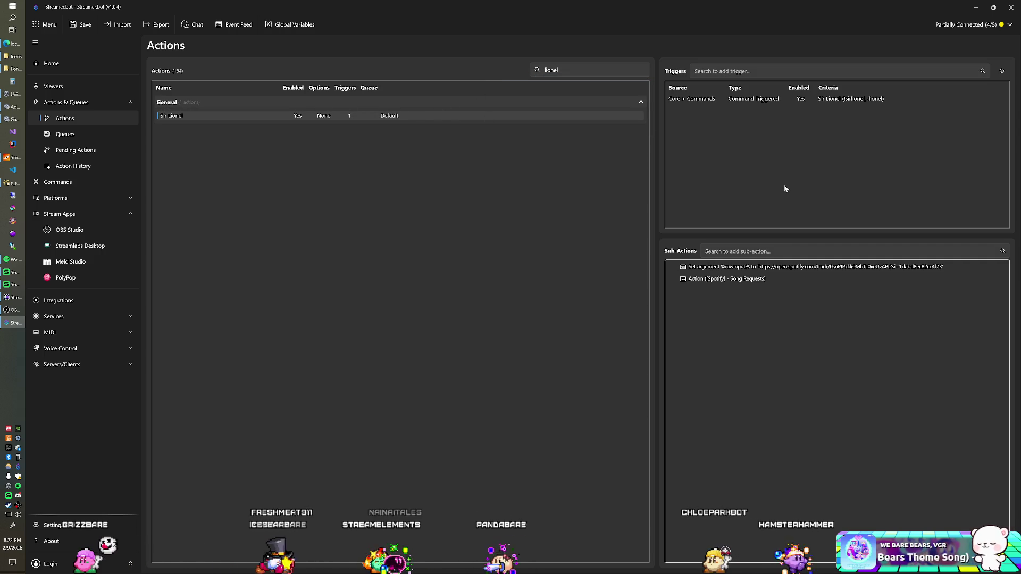
double_click(551, 70)
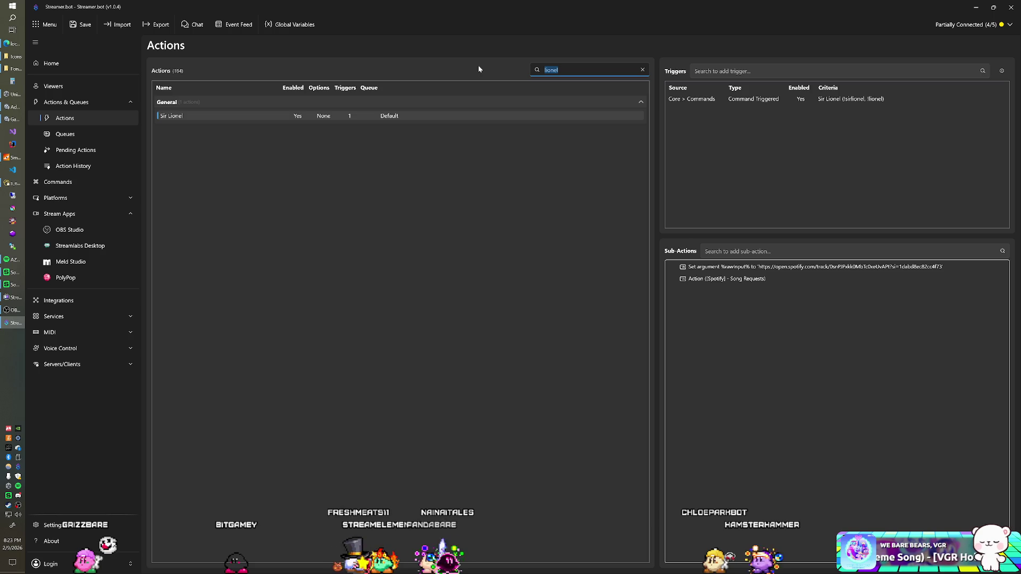
Filter actions by 'dan' and open Dancing On The Ceiling from the Rewards group
type("dan")
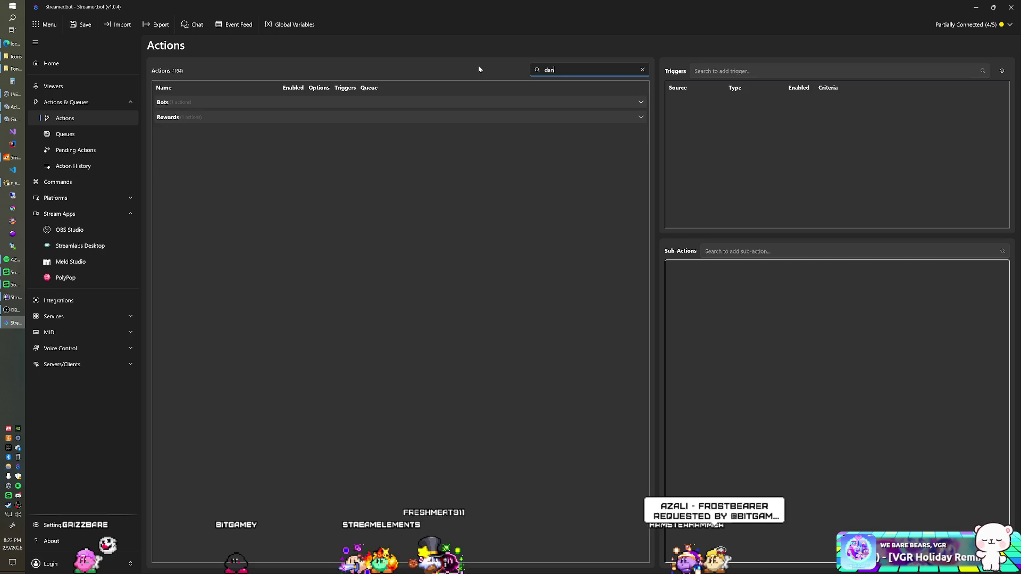
left_click(424, 98)
left_click(344, 132)
left_click(348, 117)
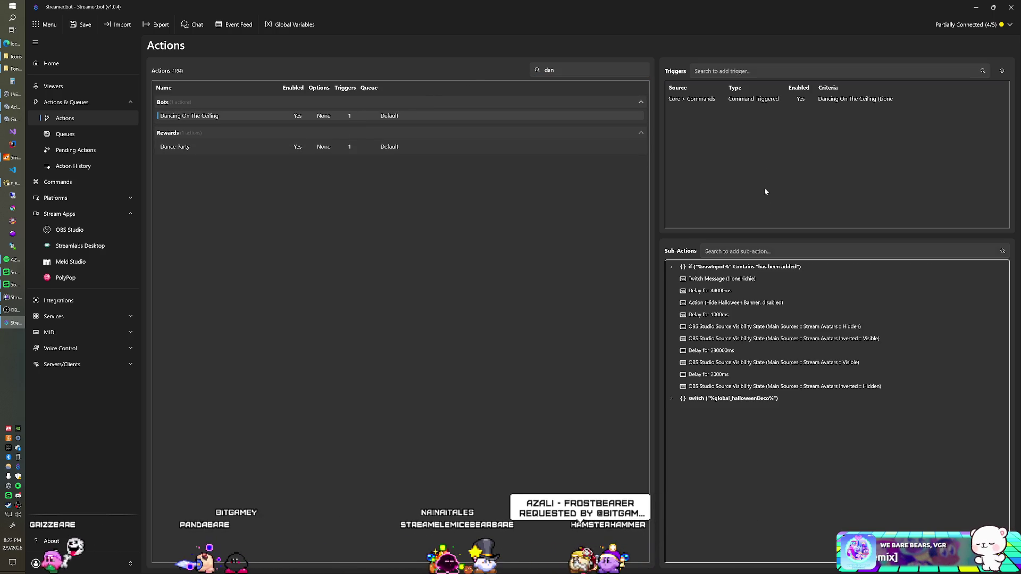
Inspect the if-check sub-action's %rawInput% contains 'has been added' condition without changing it
left_click(671, 267)
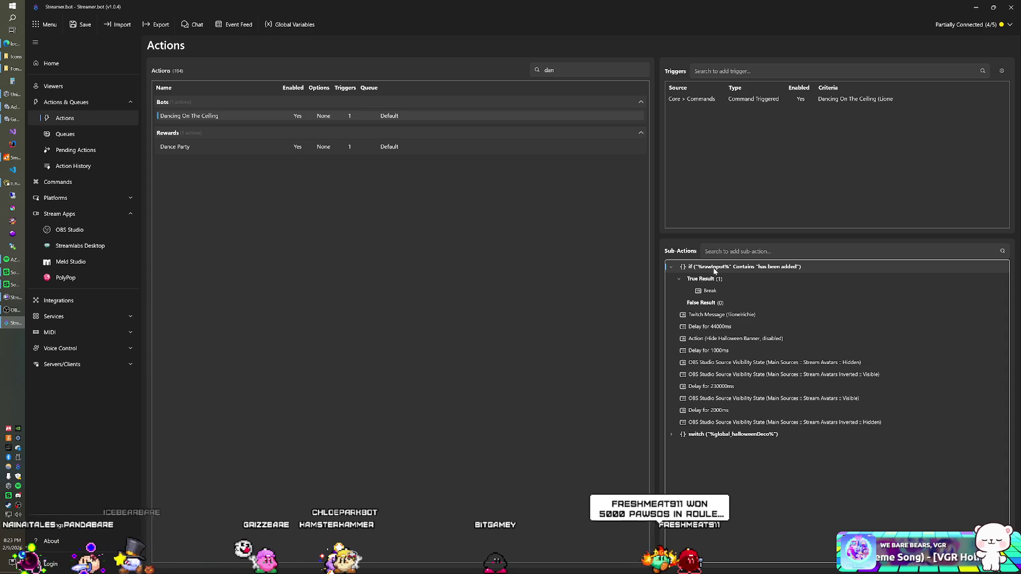
double_click(714, 267)
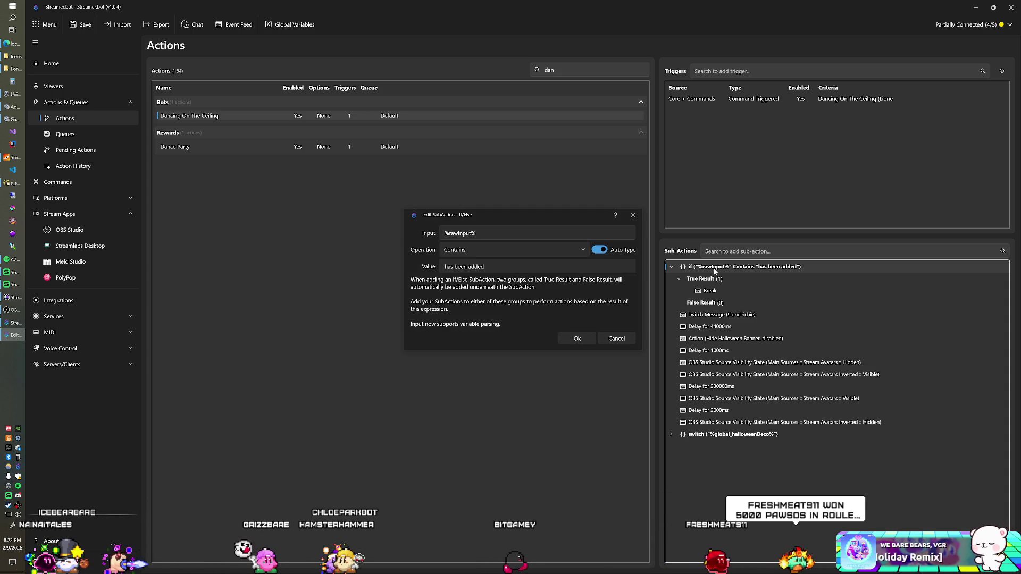
left_click(614, 337)
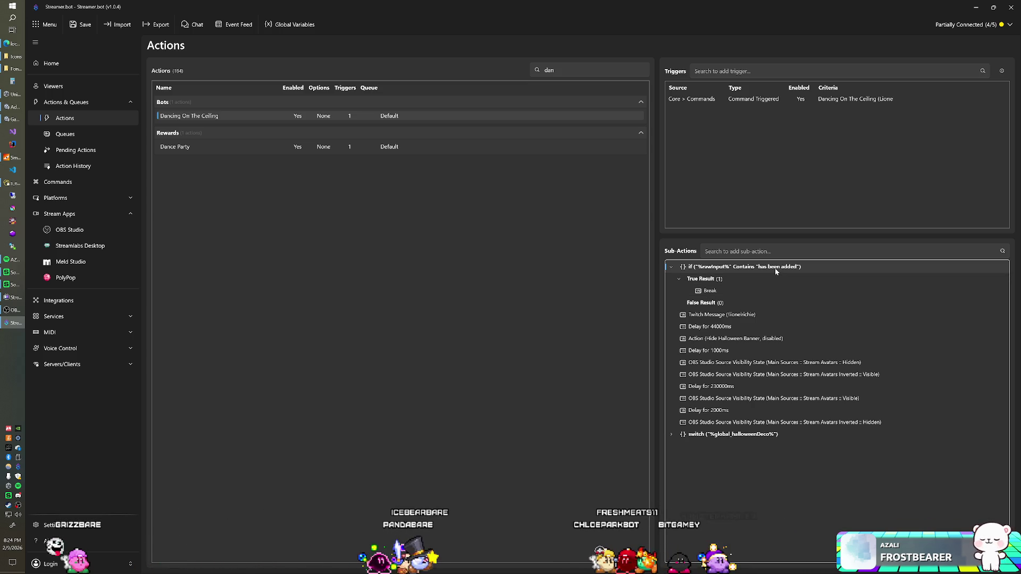
right_click(747, 267)
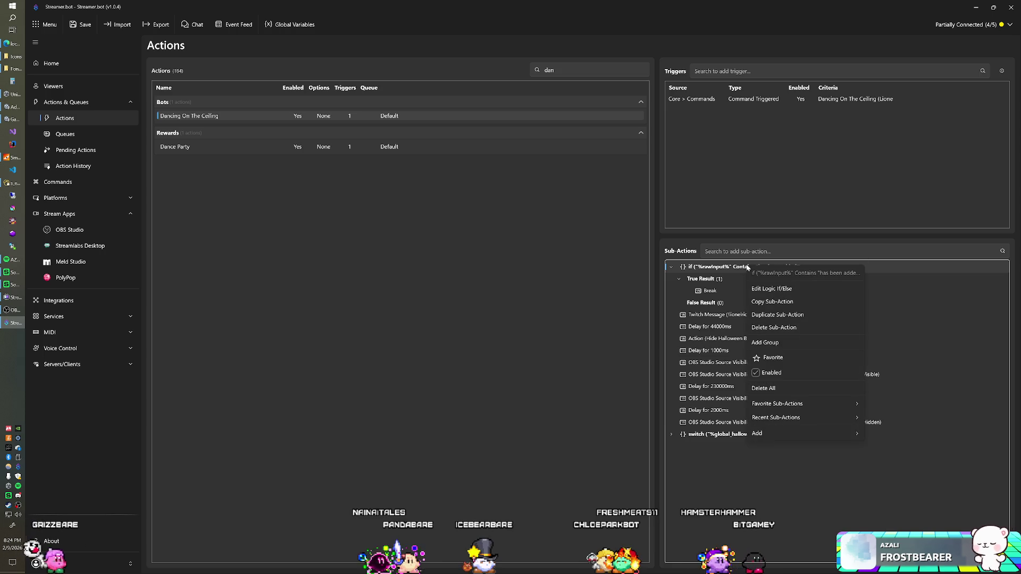
left_click(717, 282)
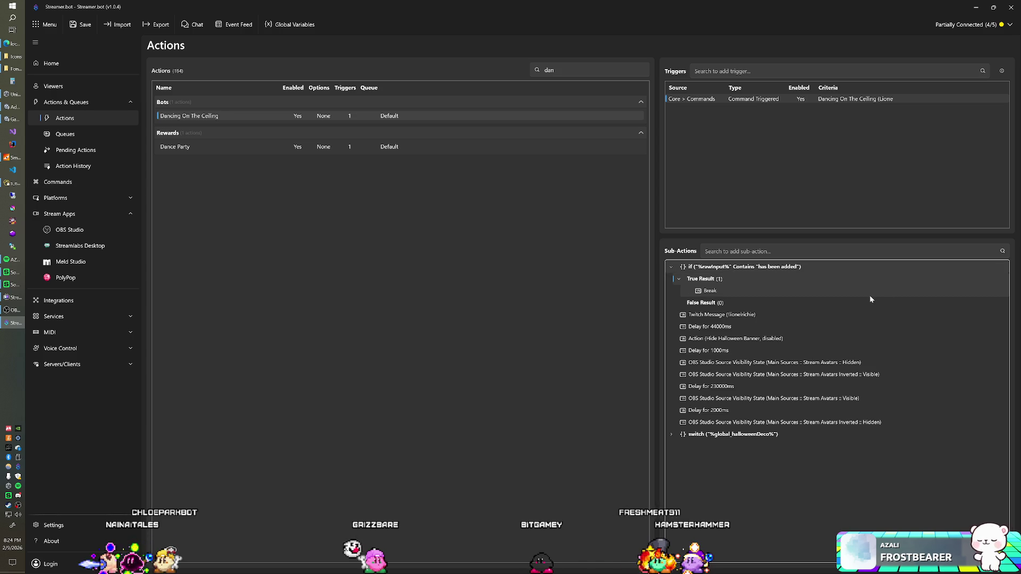
Copy the if-check sub-action, open the We Bare Bears action, and clear the actions filter
right_click(744, 269)
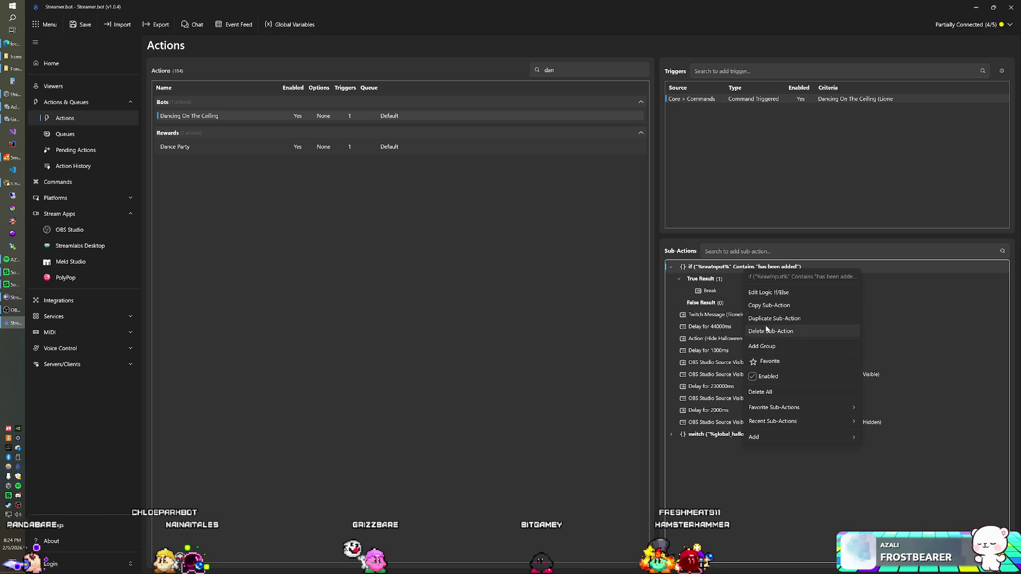
left_click(357, 68)
key("ctrl+f")
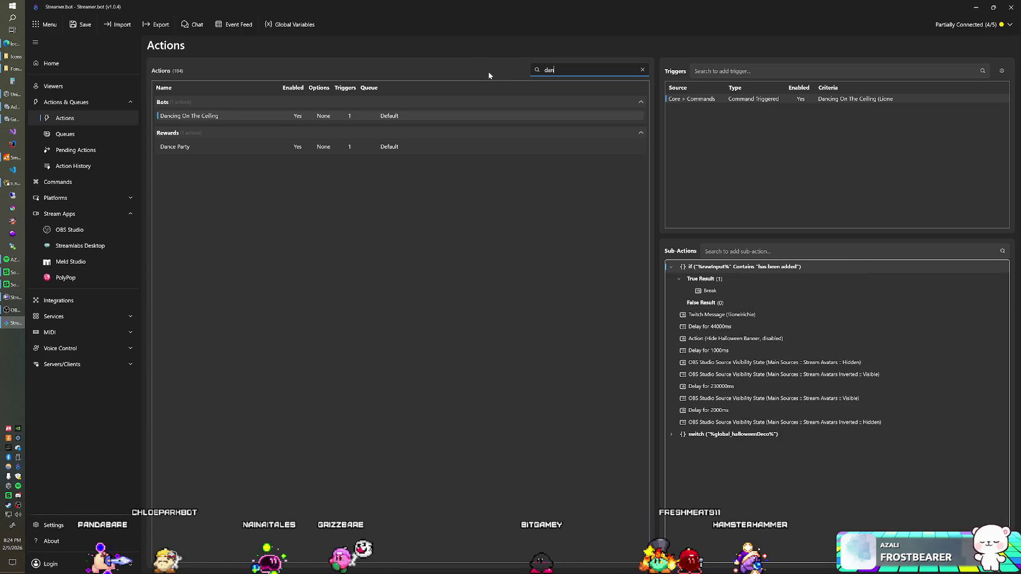
key("BackSpace")
key("BackSpace")
key("BackSpace")
type("we")
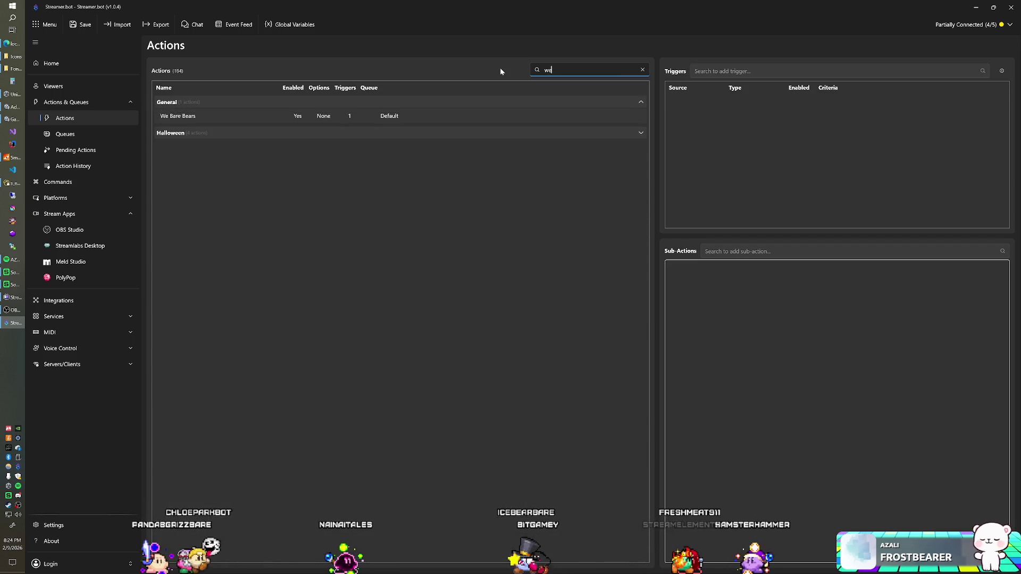
left_click(279, 114)
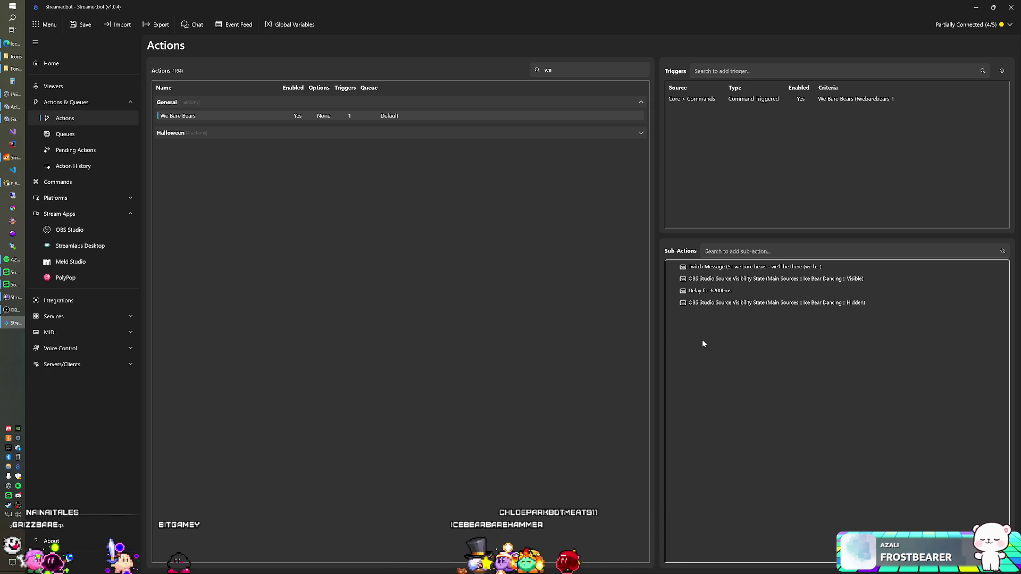
left_click(548, 75)
key("BackSpace")
key("BackSpace")
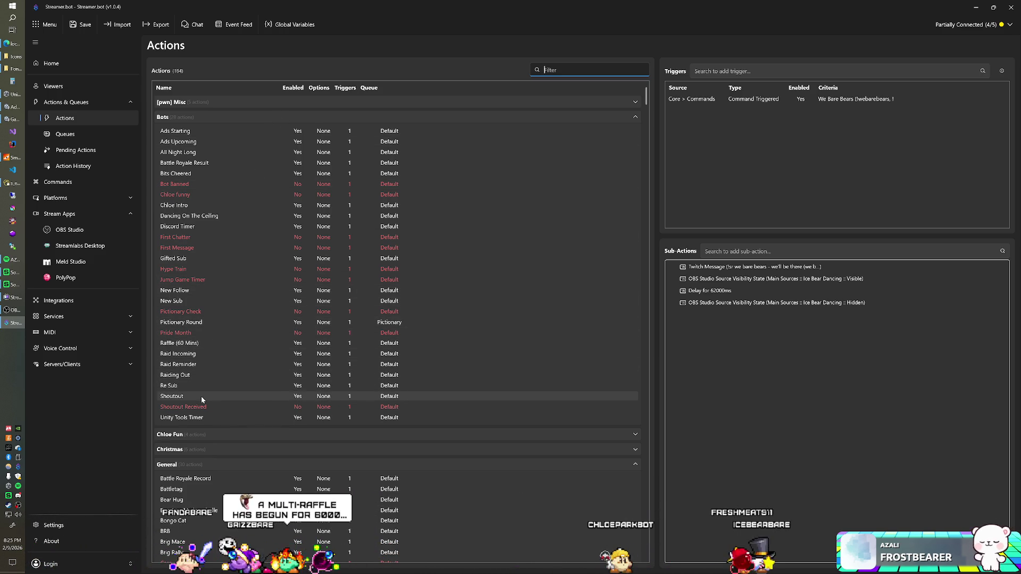
Browse the Chloe Fun group's Cass v Chloe Timeout, Cass v Chloe and Chloe Duel actions
left_click(202, 432)
left_click(193, 471)
left_click(194, 459)
left_click(194, 480)
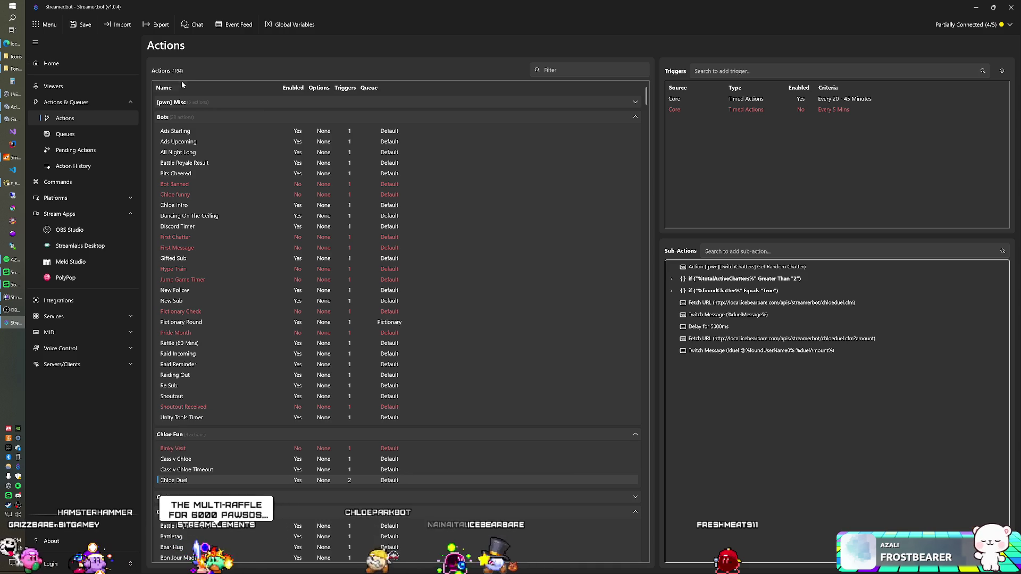
Add a new action named 'We Bare Bears Playing' to the Bots group
right_click(183, 117)
left_click(196, 127)
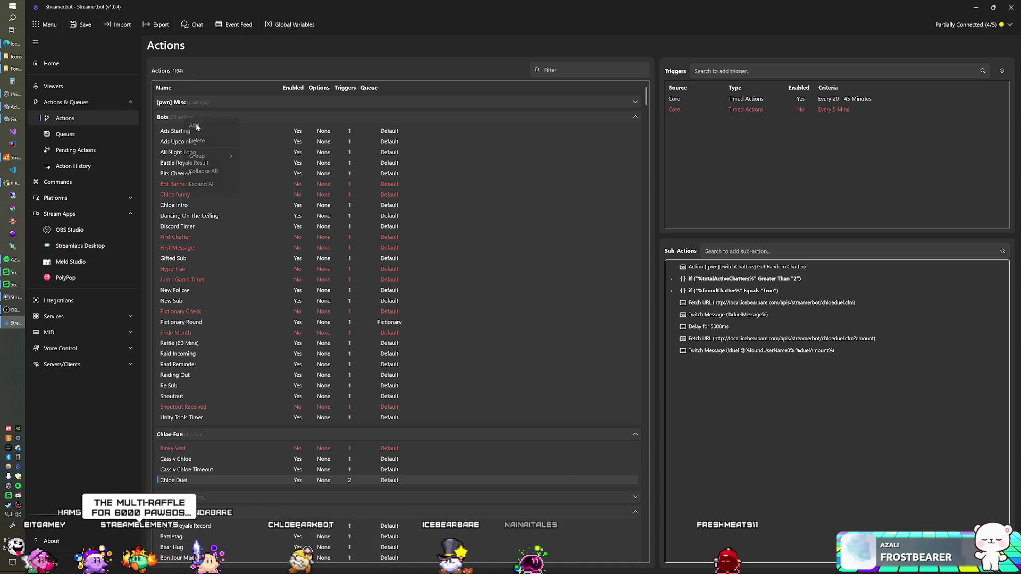
type("We Bea")
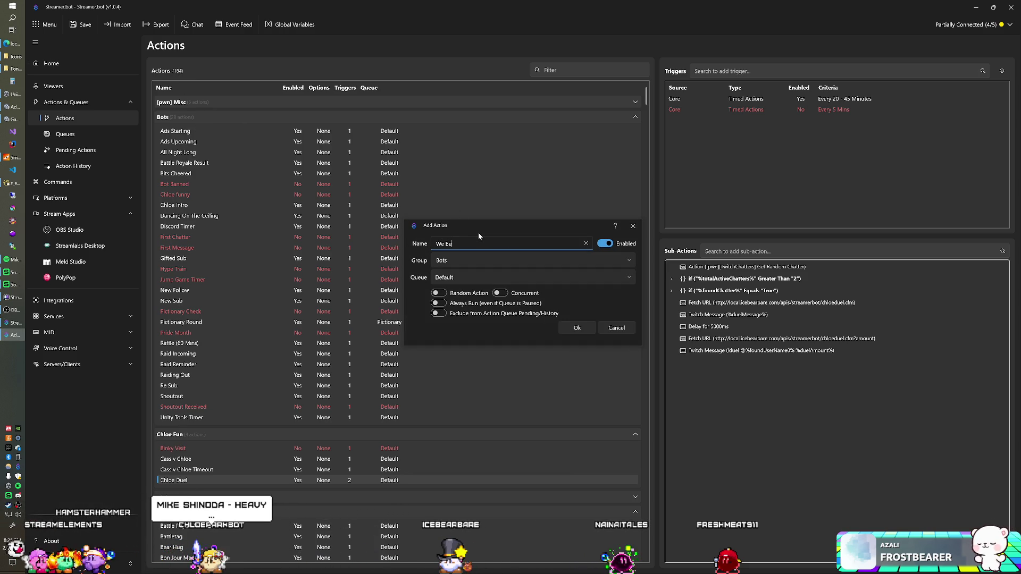
type("r Bares")
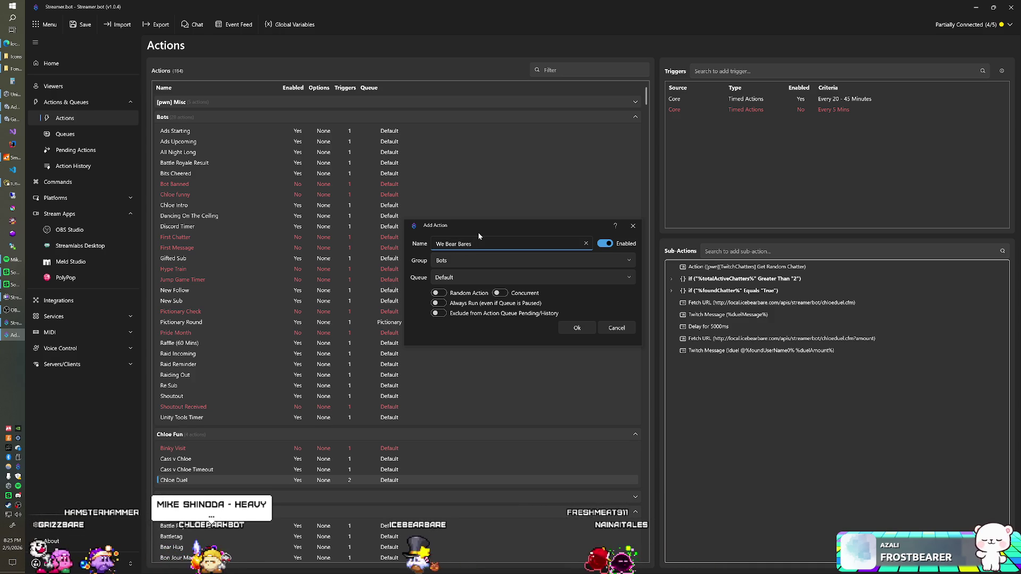
key("BackSpace")
key("BackSpace")
key("BackSpace")
type("are Bears Playi")
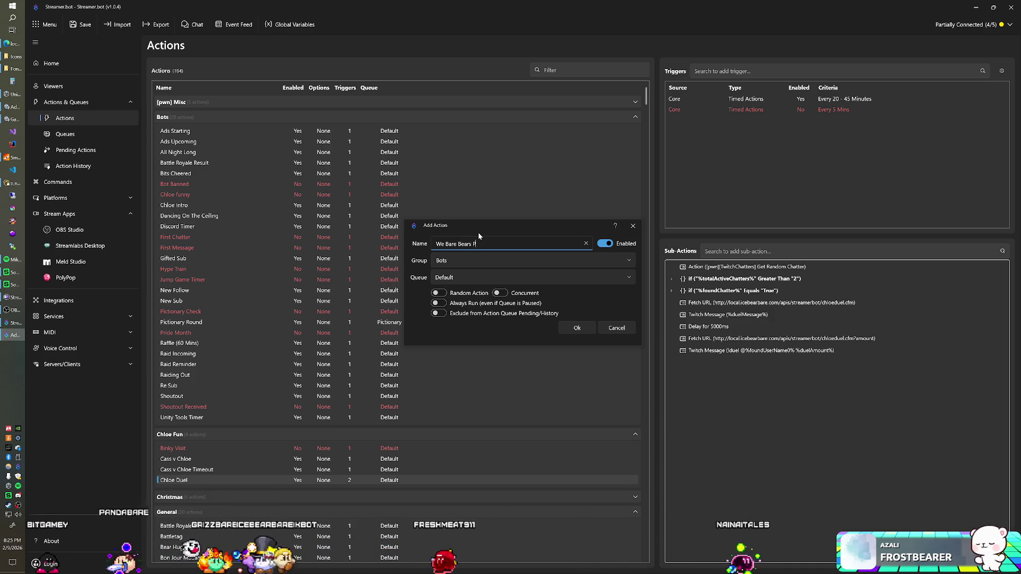
type("ng")
key("Return")
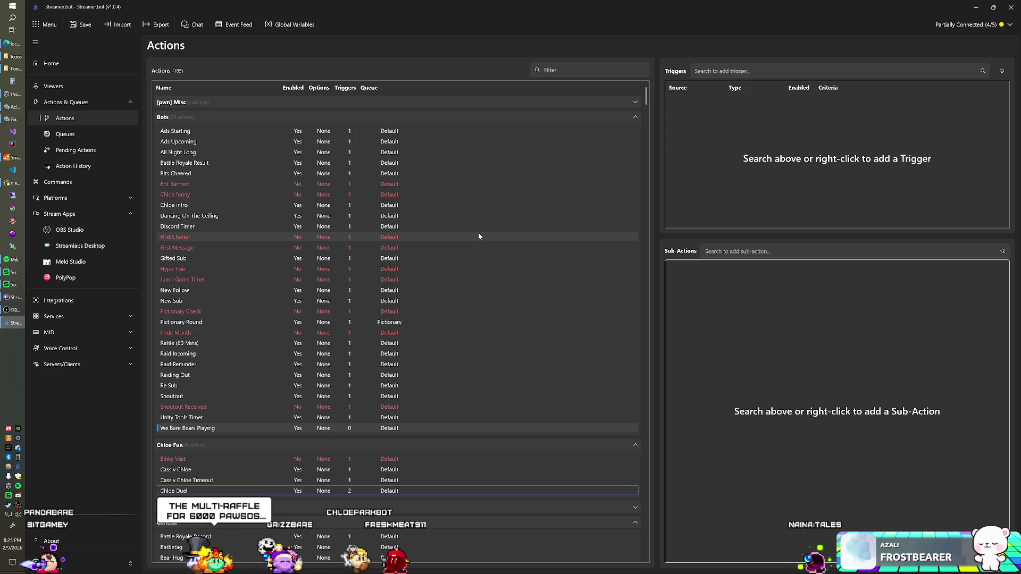
Add a Twitch Chat Message trigger and paste the copied 'has been added' if-check sub-action
right_click(727, 151)
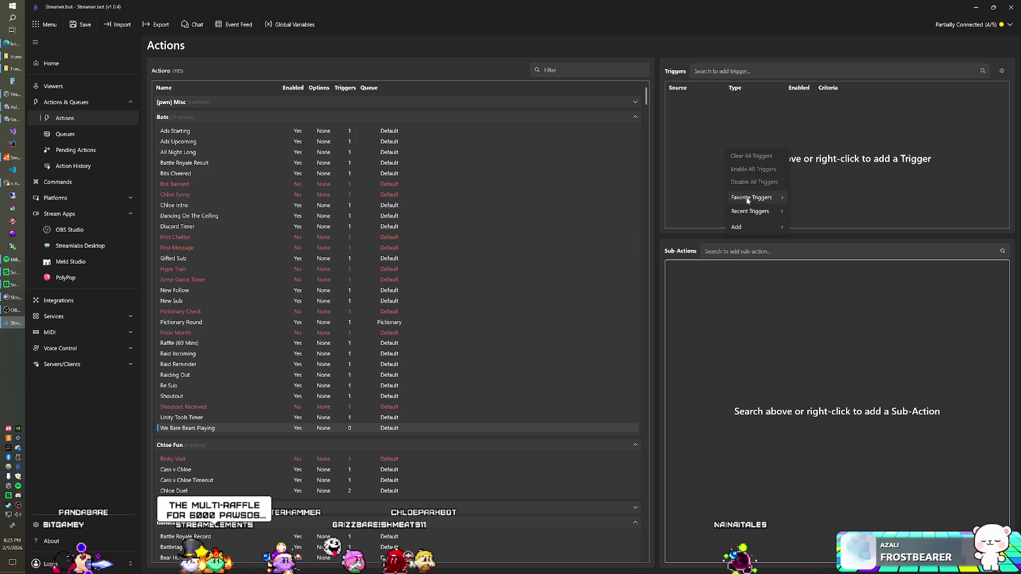
mouse_move(748, 228)
mouse_move(814, 233)
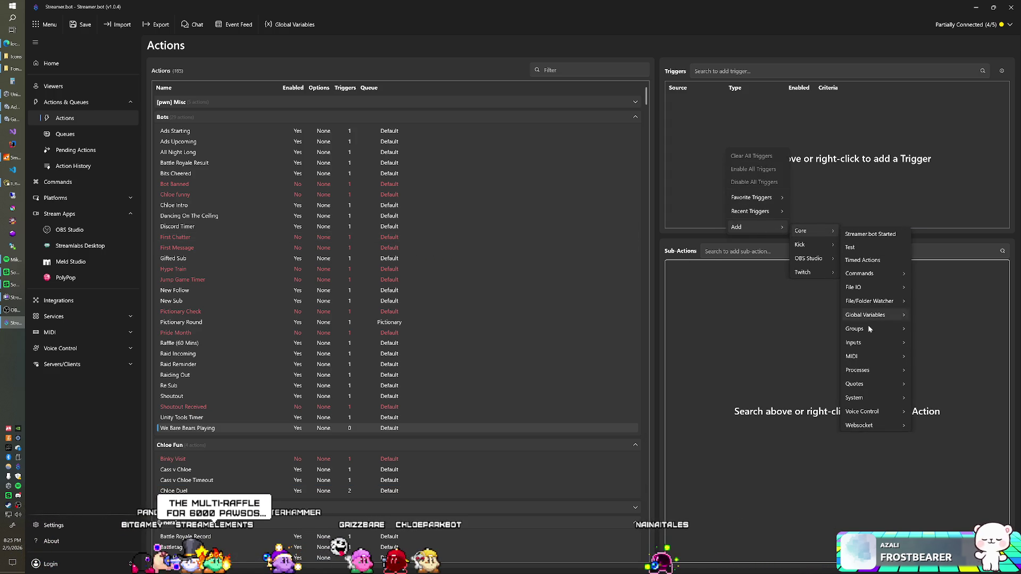
mouse_move(816, 273)
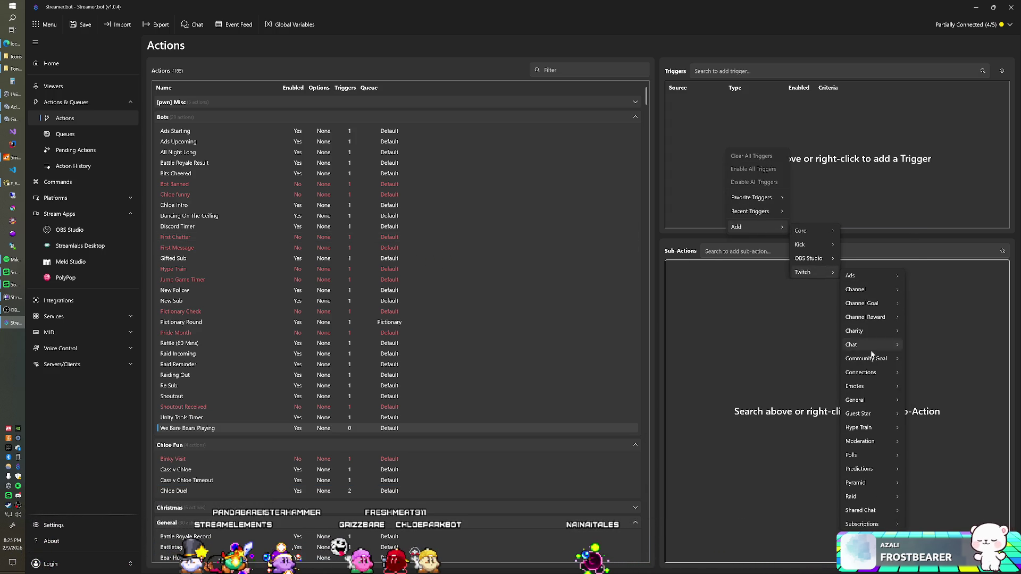
mouse_move(869, 343)
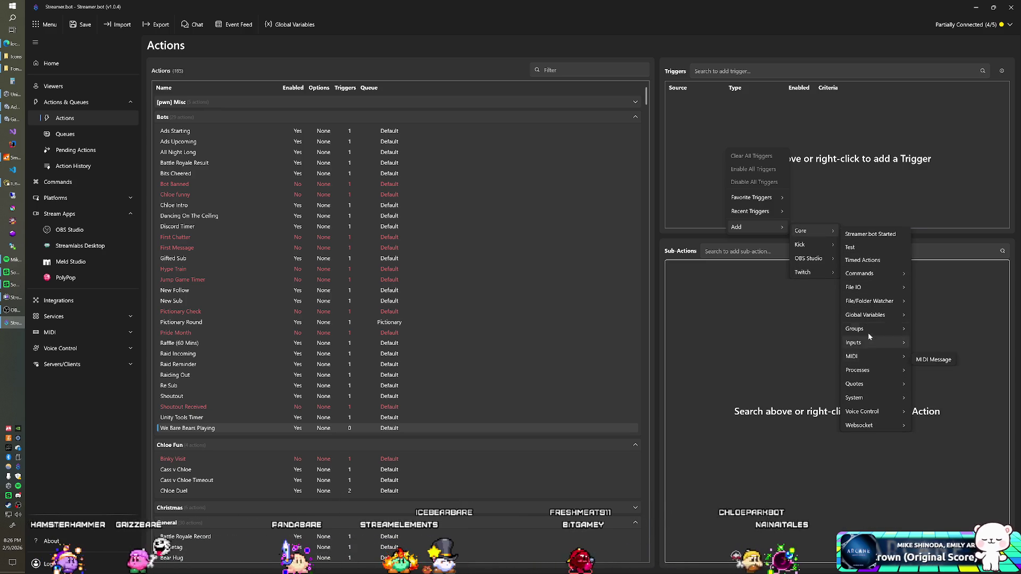
mouse_move(869, 276)
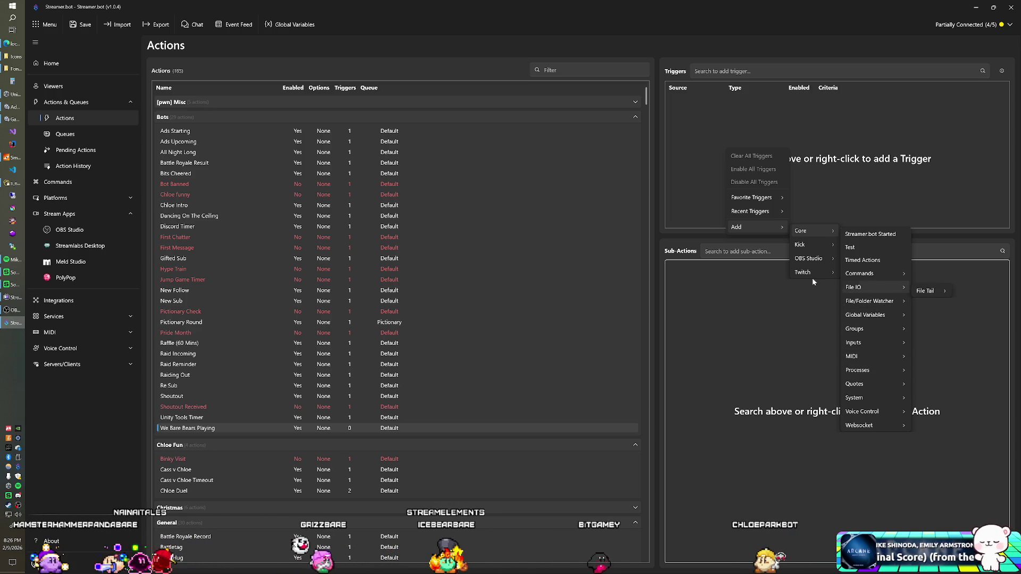
mouse_move(812, 275)
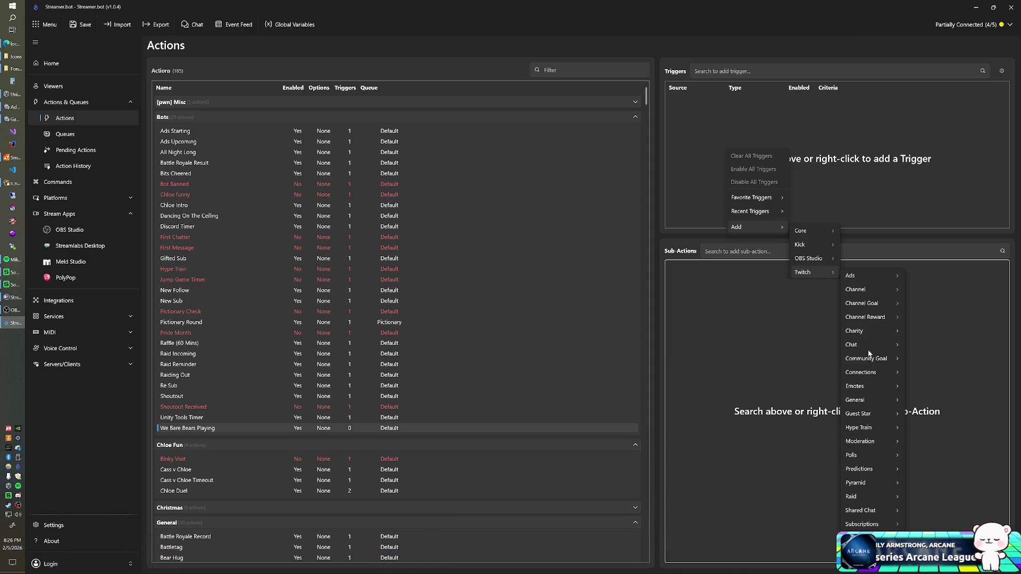
mouse_move(872, 344)
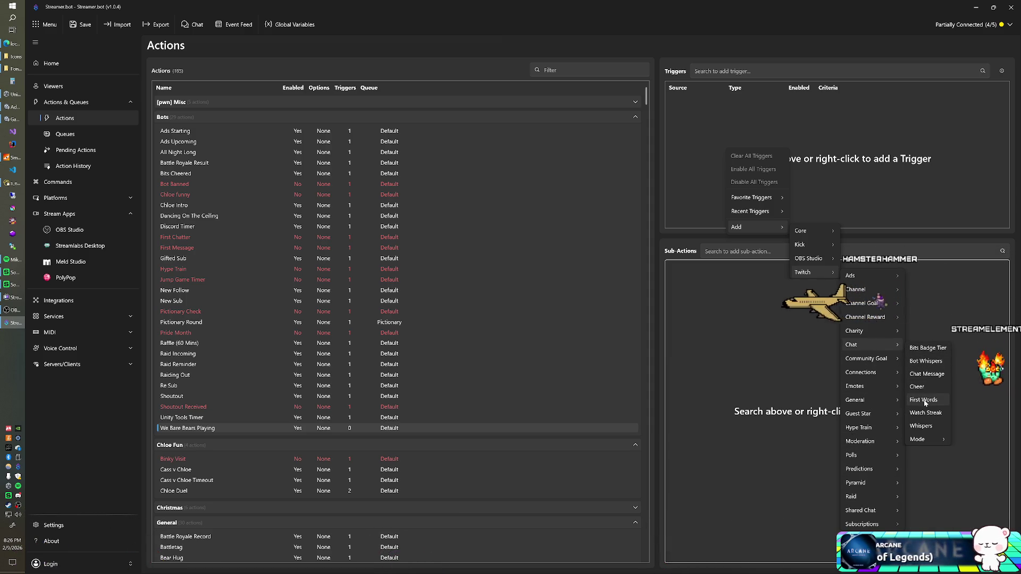
left_click(927, 375)
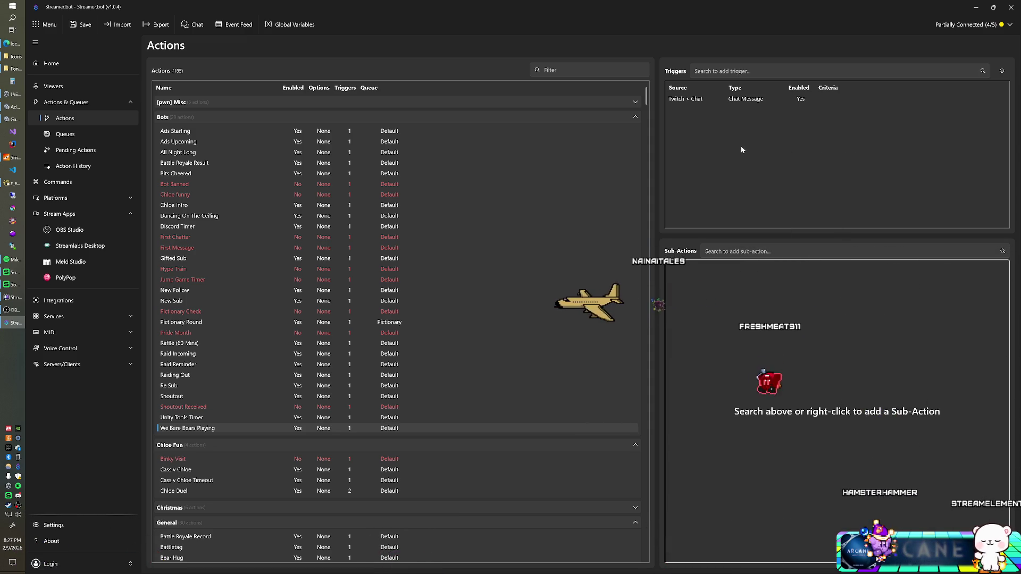
right_click(700, 300)
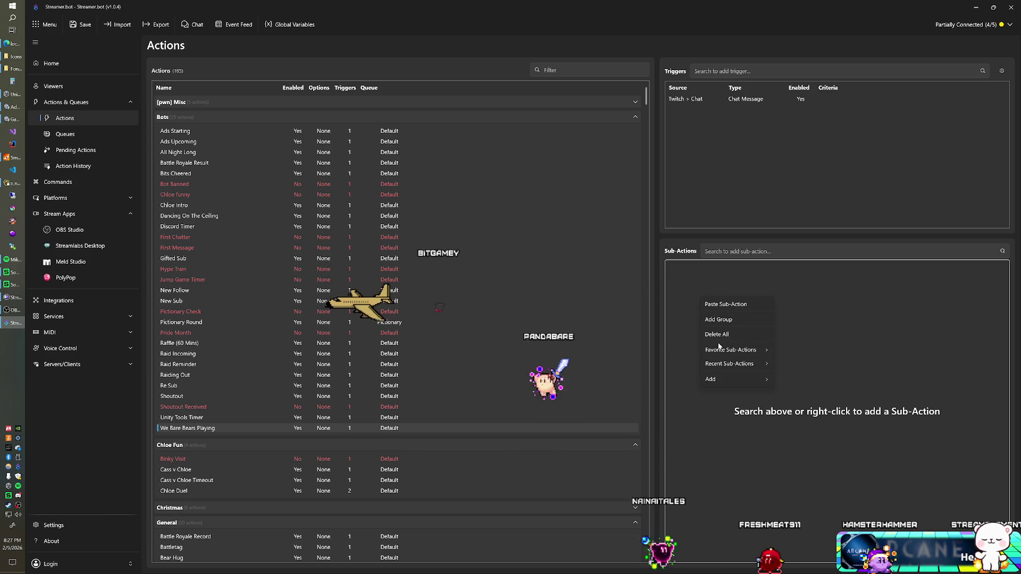
left_click(732, 305)
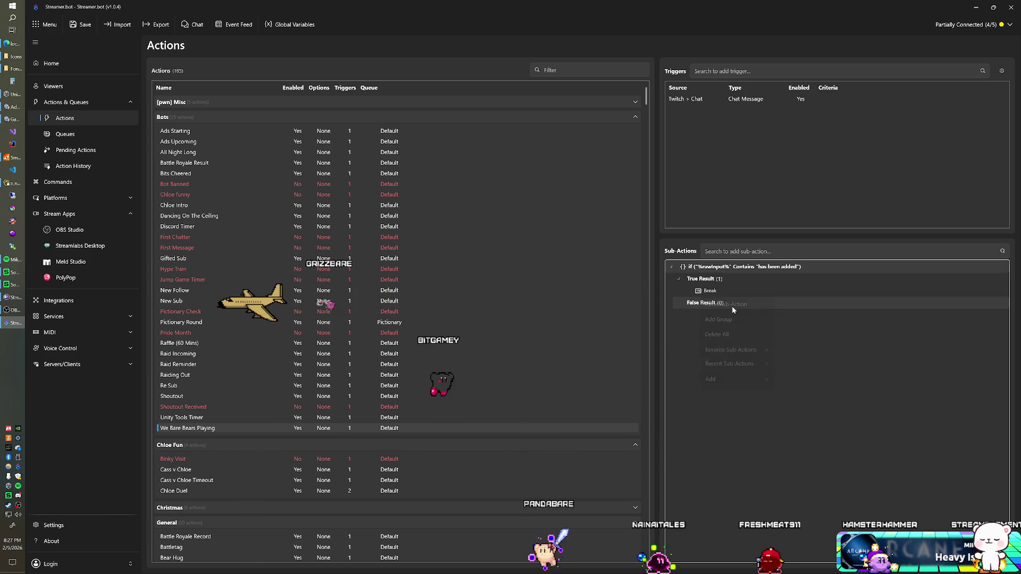
Open the pasted if-check to confirm %rawInput% Contains 'has been added'
double_click(750, 269)
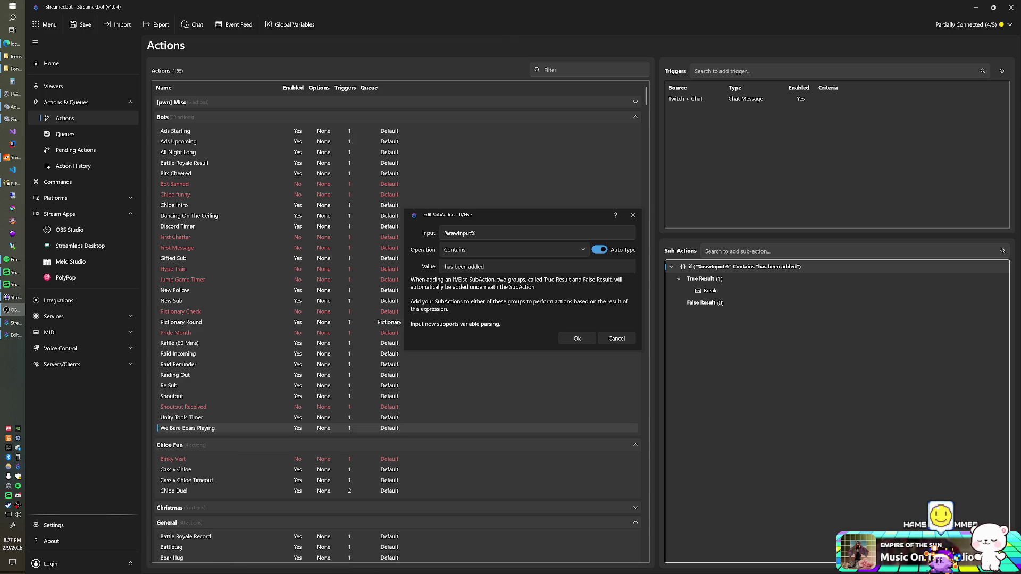
Close the if-check without changes and duplicate it
left_click(616, 342)
right_click(685, 338)
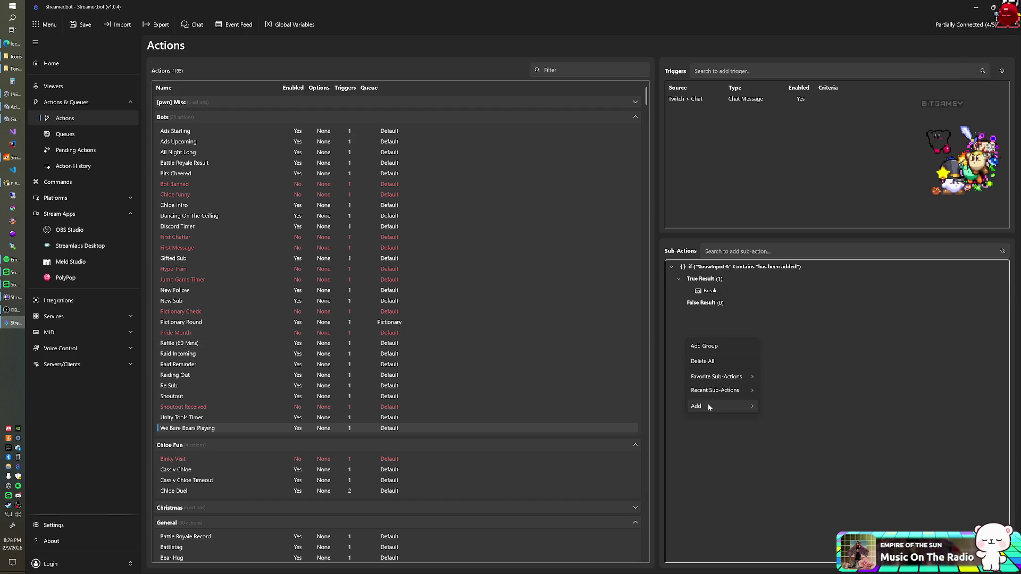
left_click(701, 269)
right_click(701, 269)
left_click(729, 315)
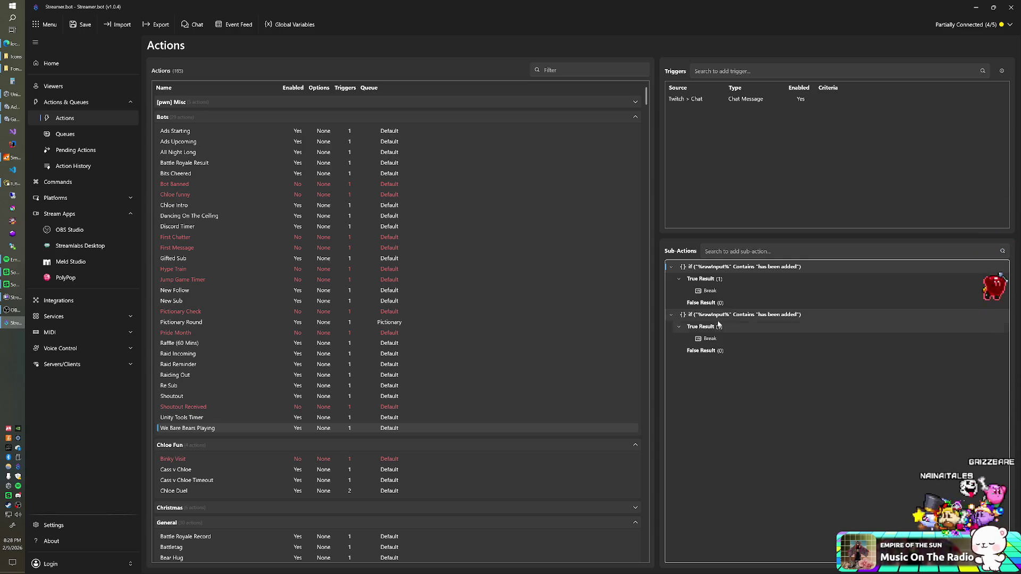
Set the second check to %rawInput% Contains 'We Bare Bears - We'll Be There', moving Break to False
double_click(743, 315)
type("We Bare Bears - We'll Be There")
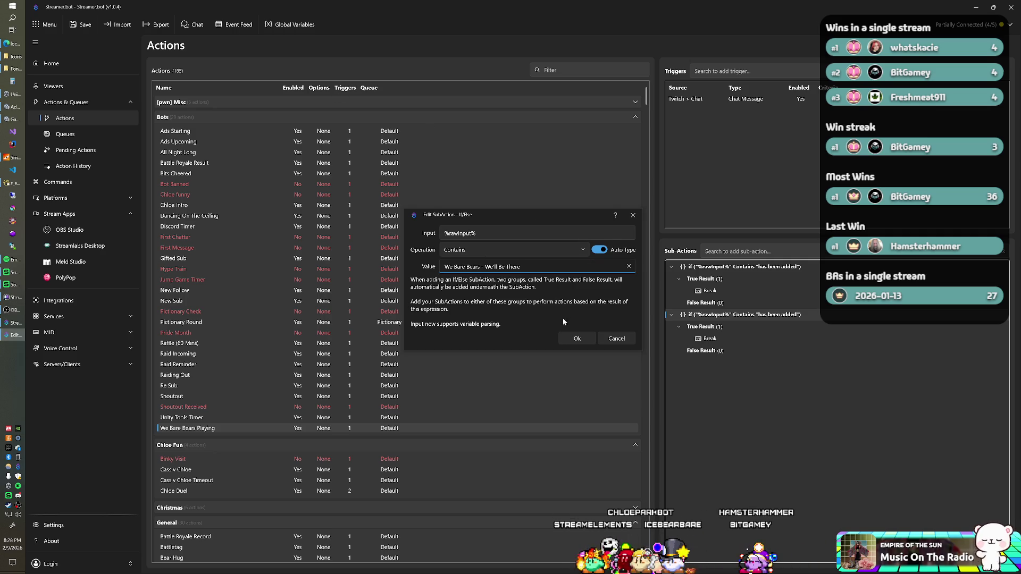
left_click(569, 335)
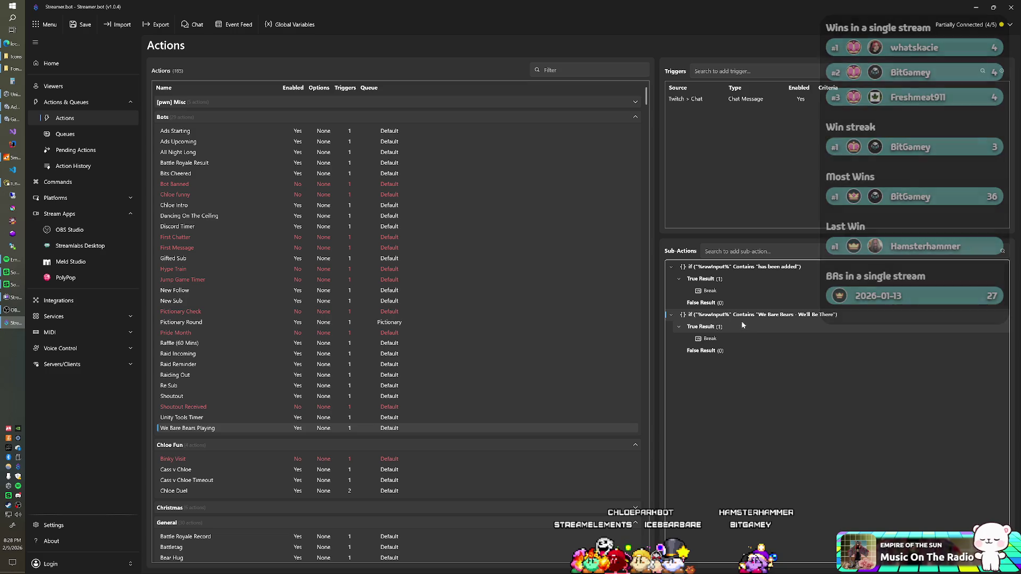
double_click(742, 317)
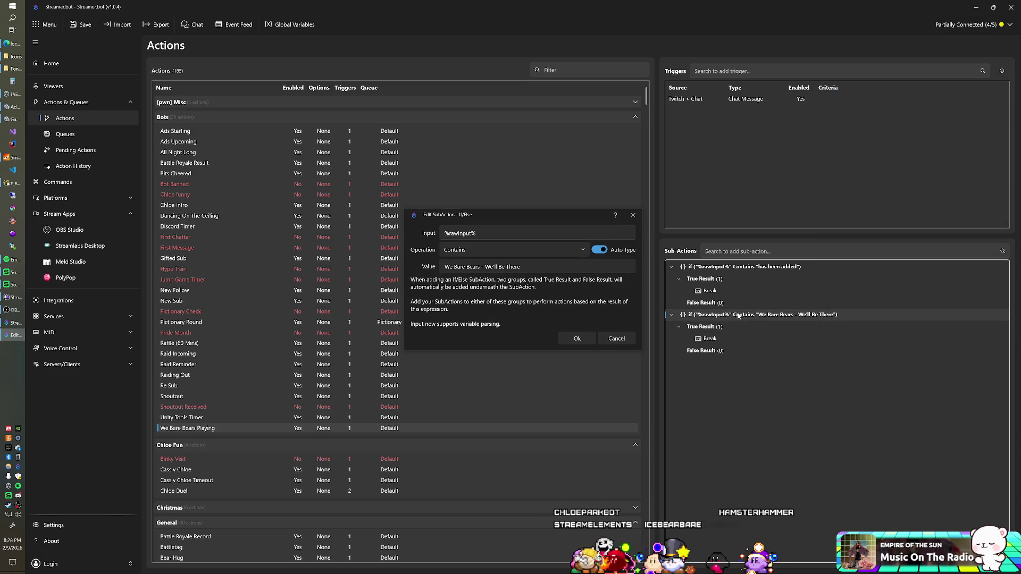
left_click(577, 250)
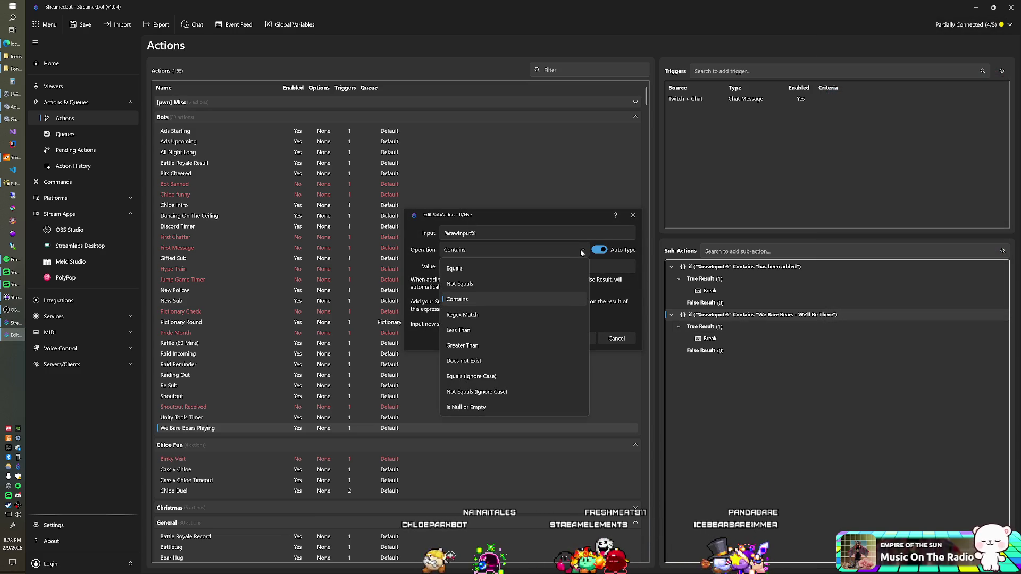
left_click(581, 251)
left_click(617, 338)
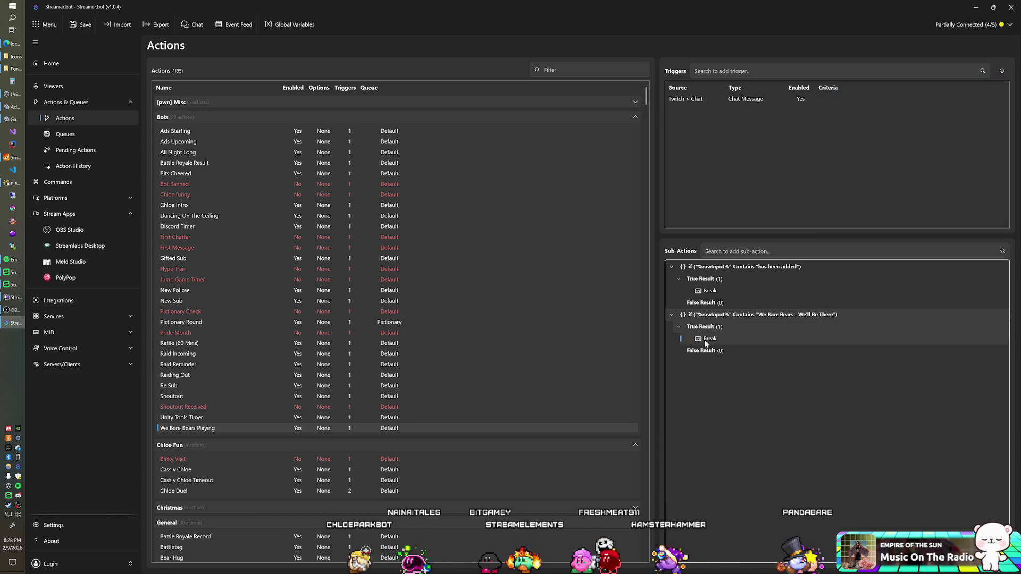
left_click_drag(707, 344, 712, 355)
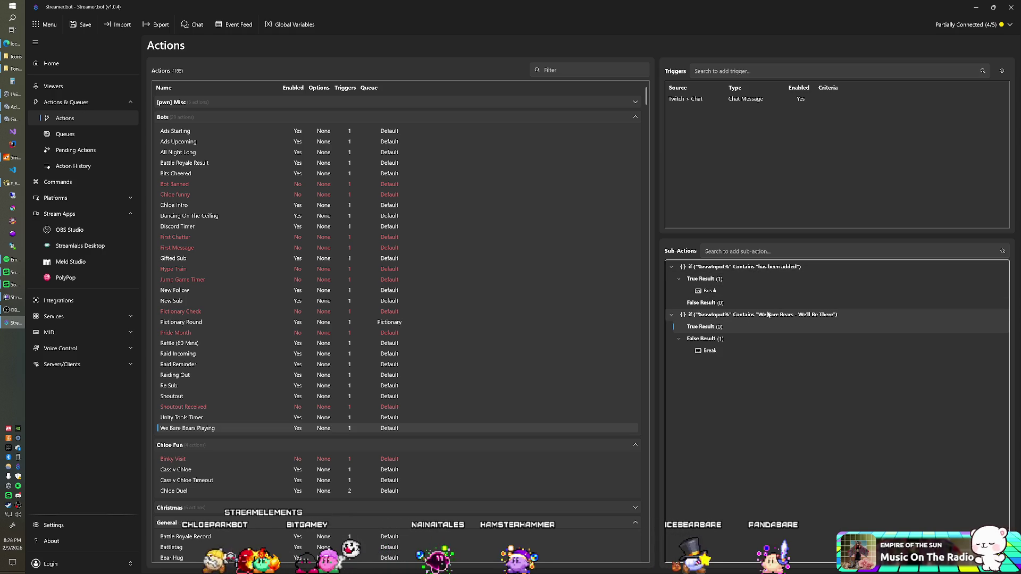
Move the 'We'll Be There' check above the 'has been added' check
left_click_drag(707, 317, 696, 266)
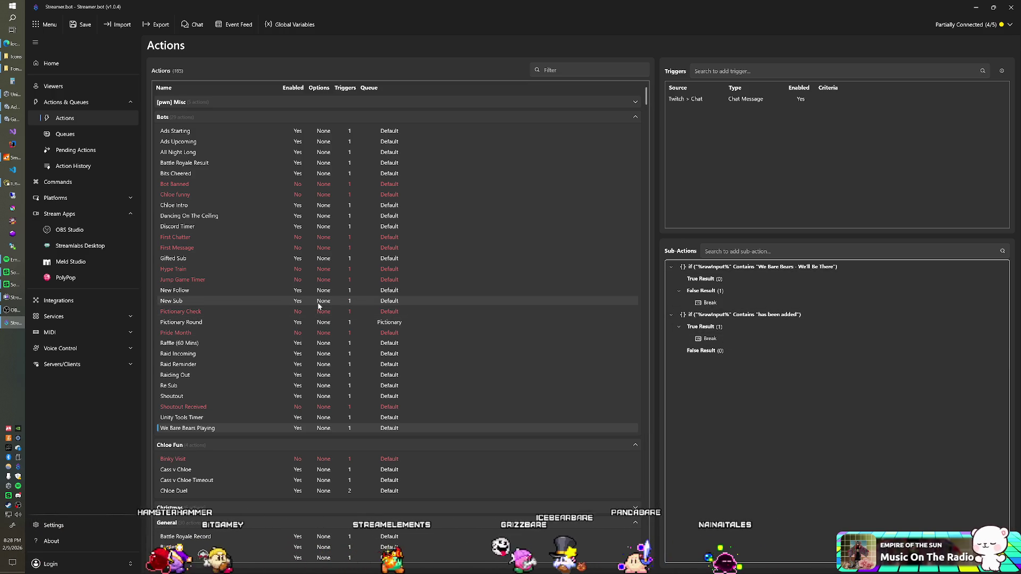
Filter actions by 'we' and copy We Bare Bears' Ice Bear Dancing visible step into We Bare Bears Playing
left_click(594, 70)
type("we")
left_click(298, 147)
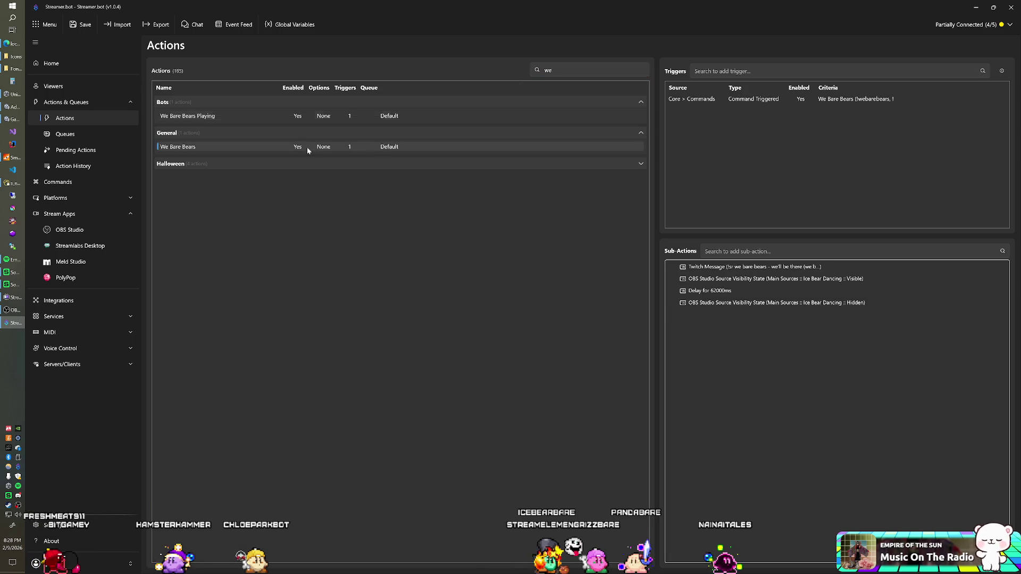
right_click(706, 283)
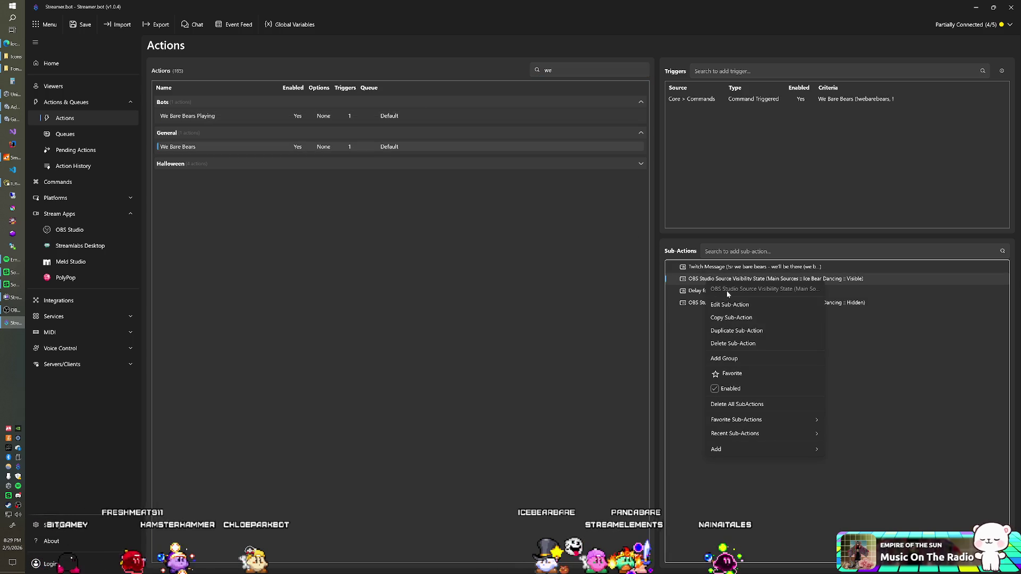
left_click(475, 208)
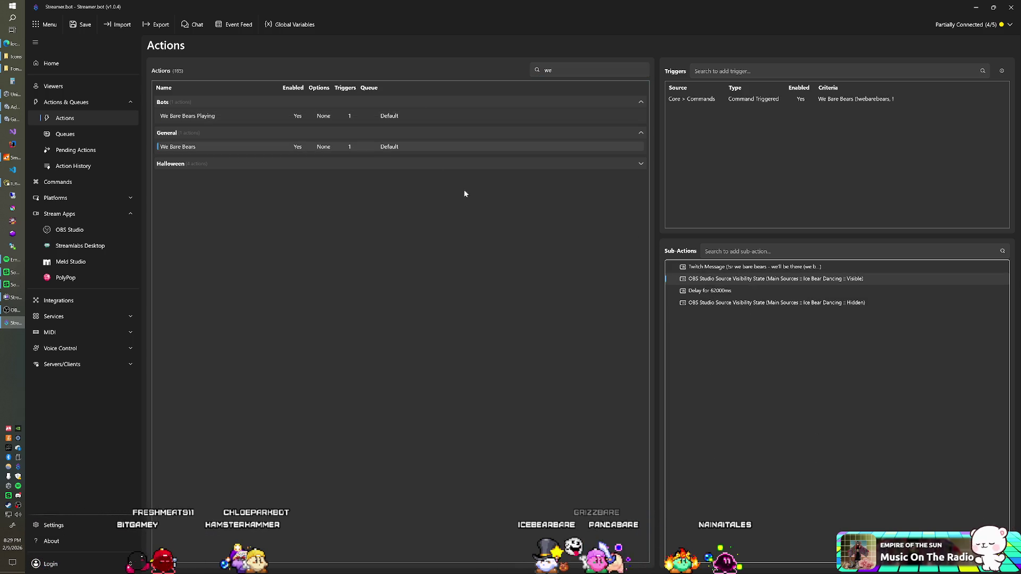
left_click(382, 116)
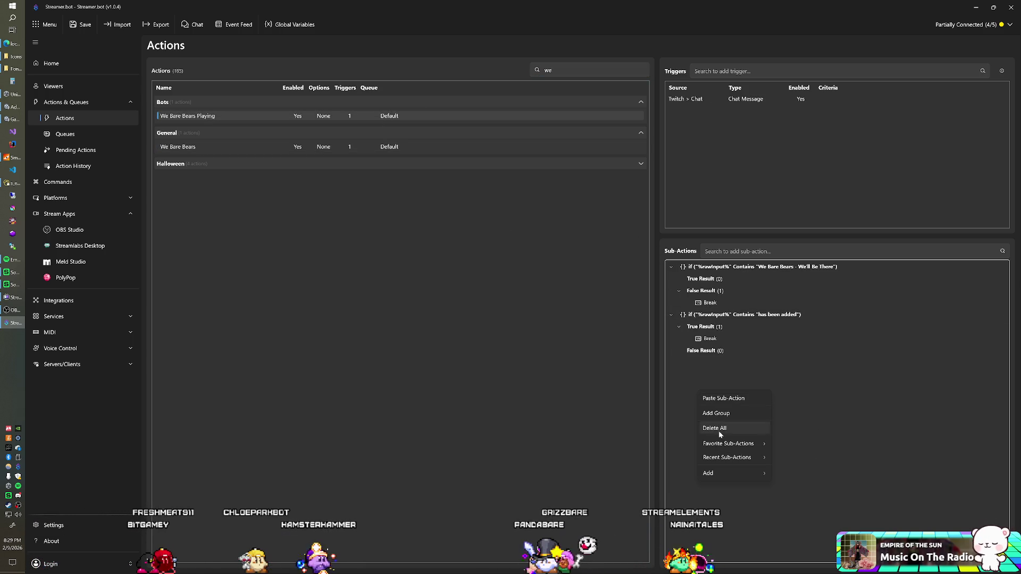
left_click(723, 406)
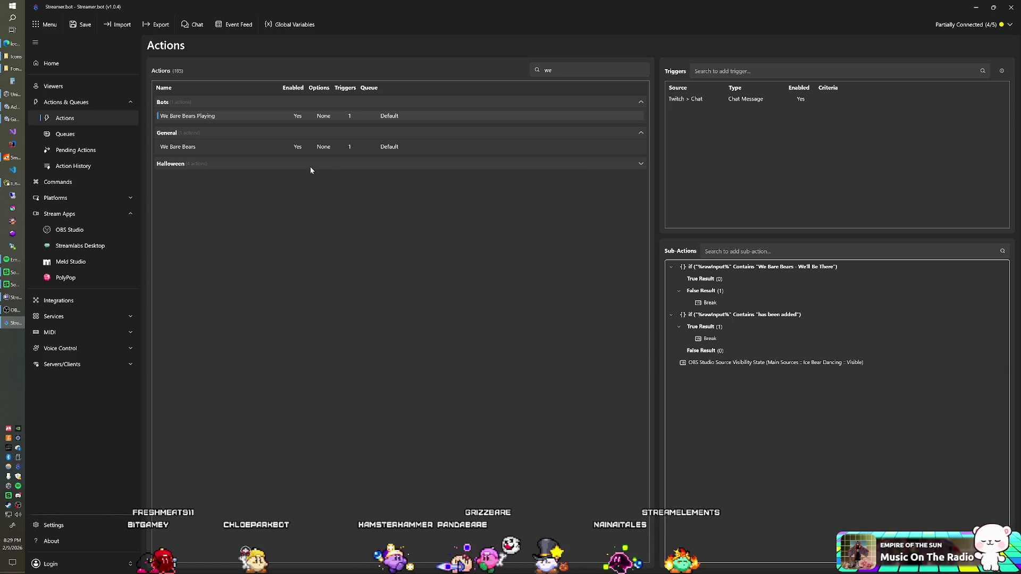
Back in We Bare Bears, inspect the 62000 ms delay and paste the visible step below the hidden step
left_click(223, 145)
left_click(683, 292)
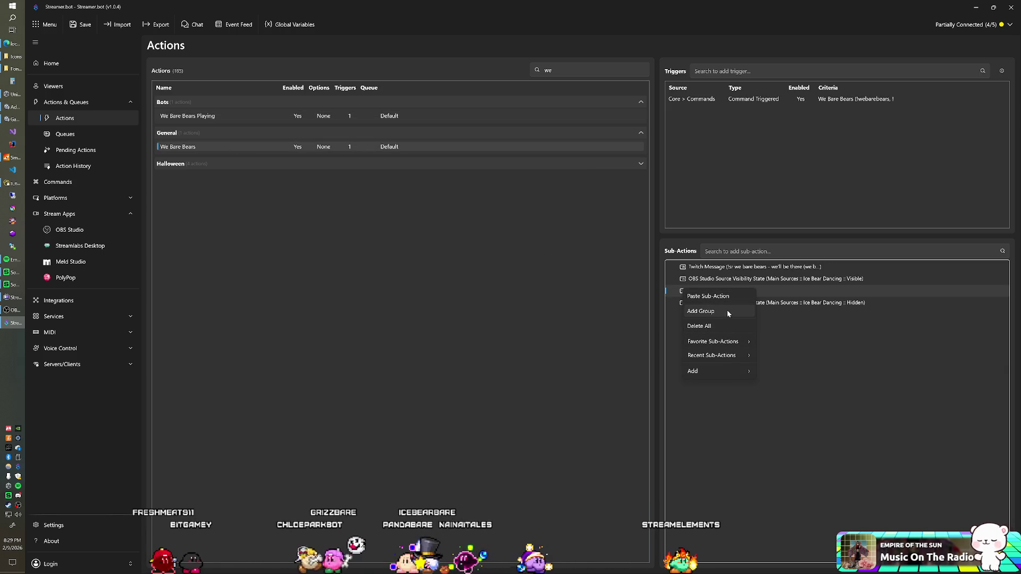
left_click(781, 321)
right_click(684, 293)
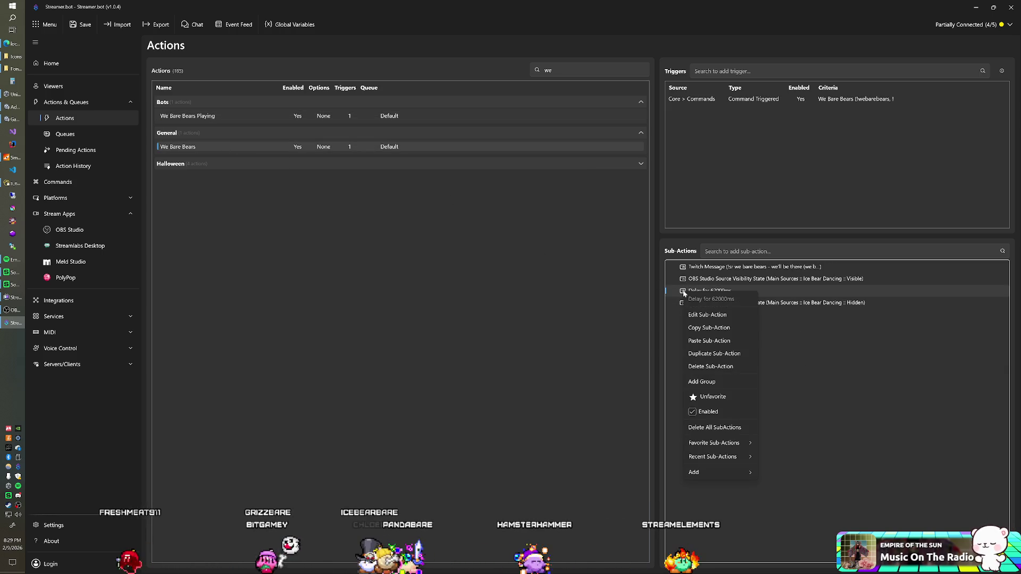
left_click(802, 358)
right_click(687, 305)
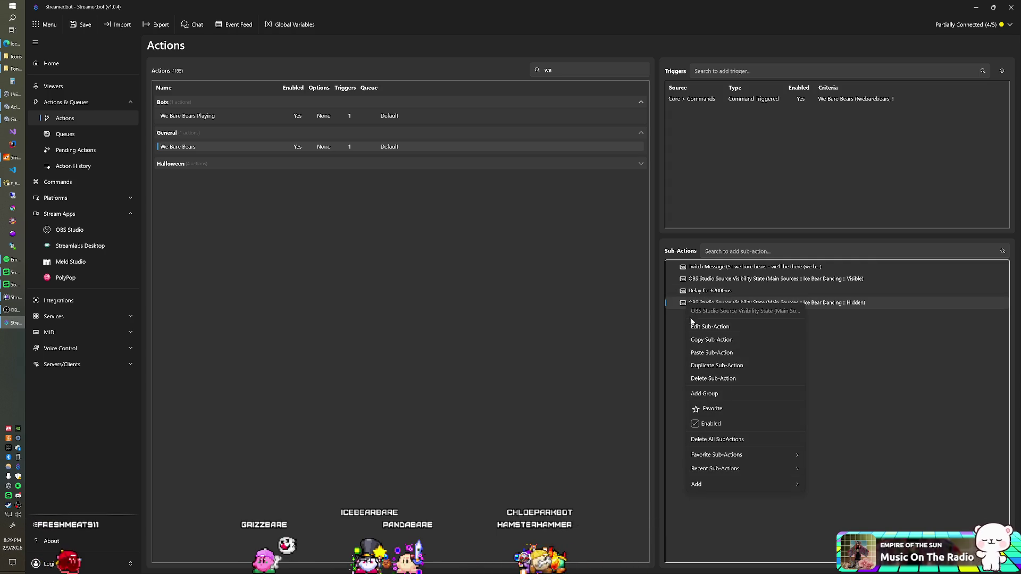
left_click(700, 352)
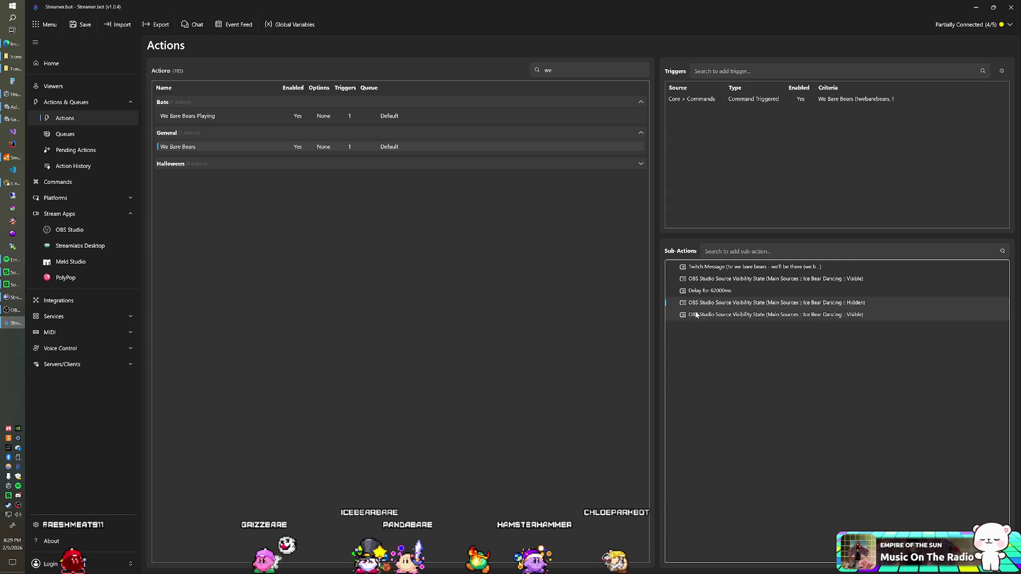
Copy the Ice Bear Dancing hidden step and paste it into We Bare Bears Playing
right_click(686, 308)
left_click(700, 343)
left_click(244, 114)
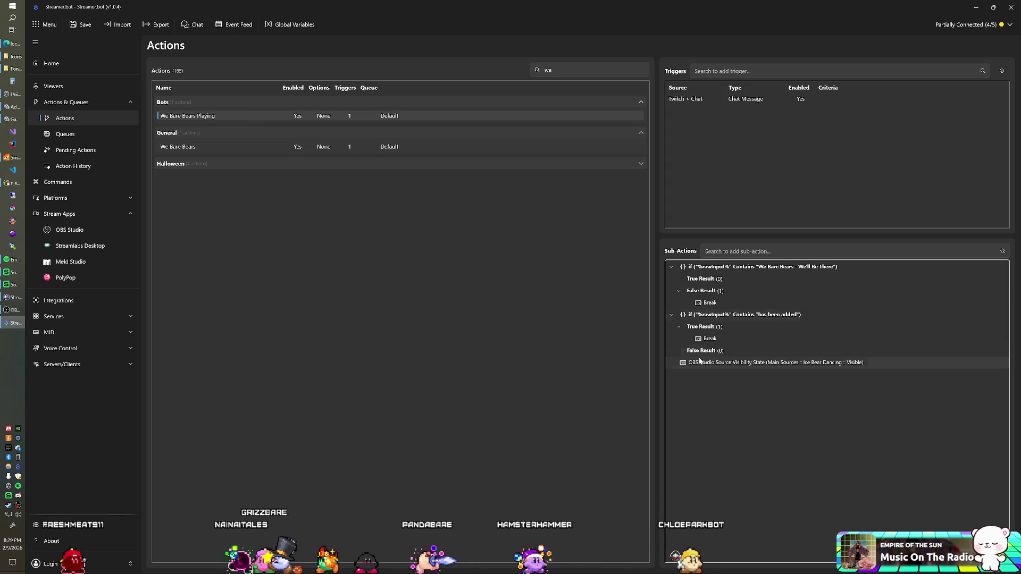
right_click(689, 412)
left_click(709, 418)
left_click(709, 420)
right_click(696, 407)
Add a 64000 ms delay and place it between the Ice Bear Dancing visible and hidden steps
mouse_move(720, 492)
mouse_move(792, 397)
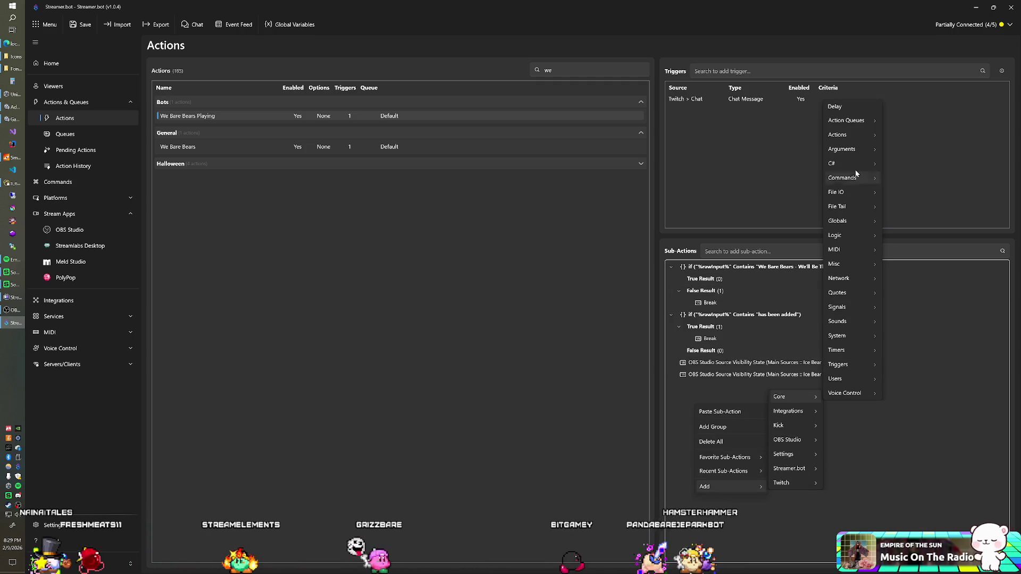
mouse_move(851, 135)
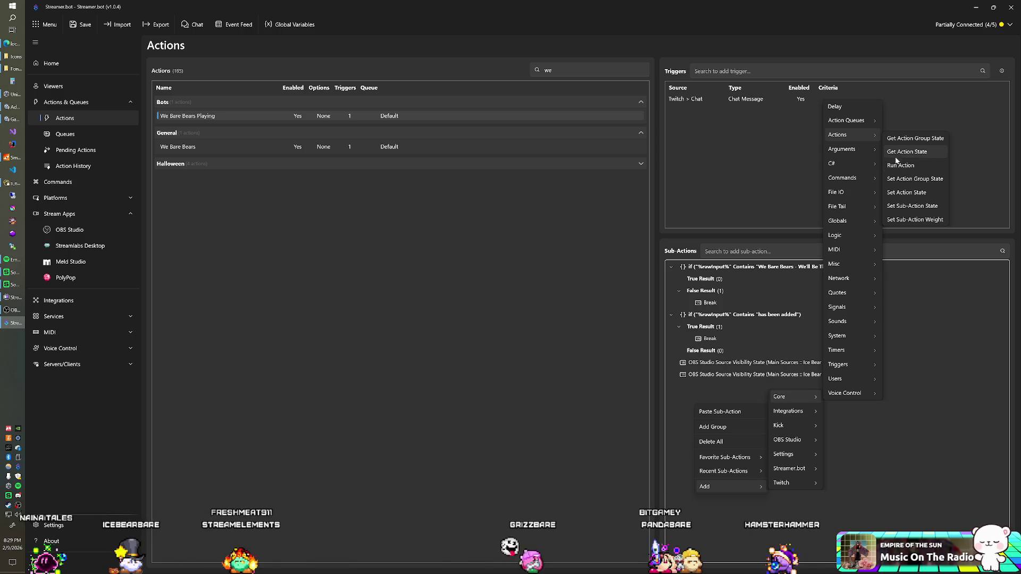
left_click(835, 107)
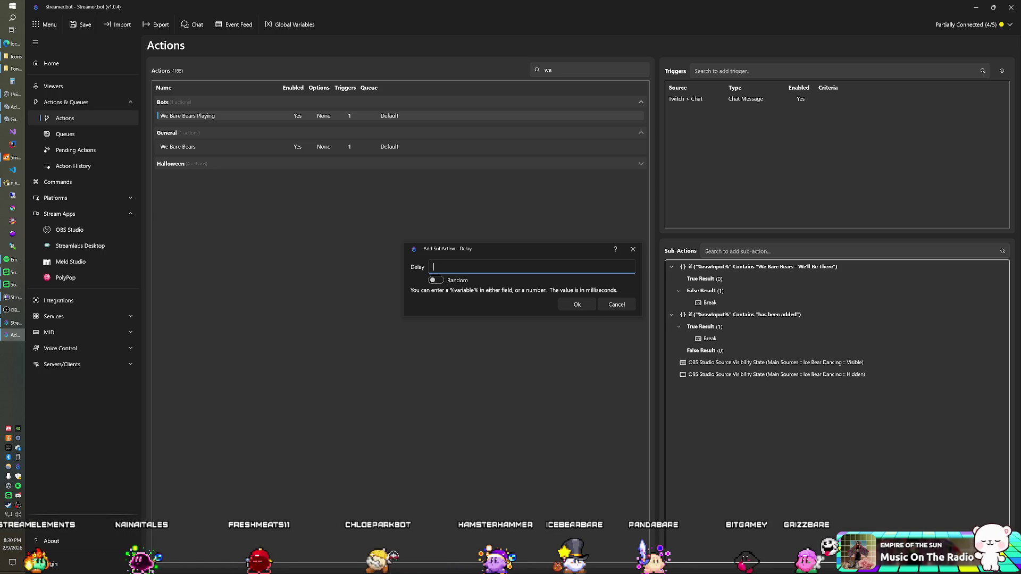
type("6000")
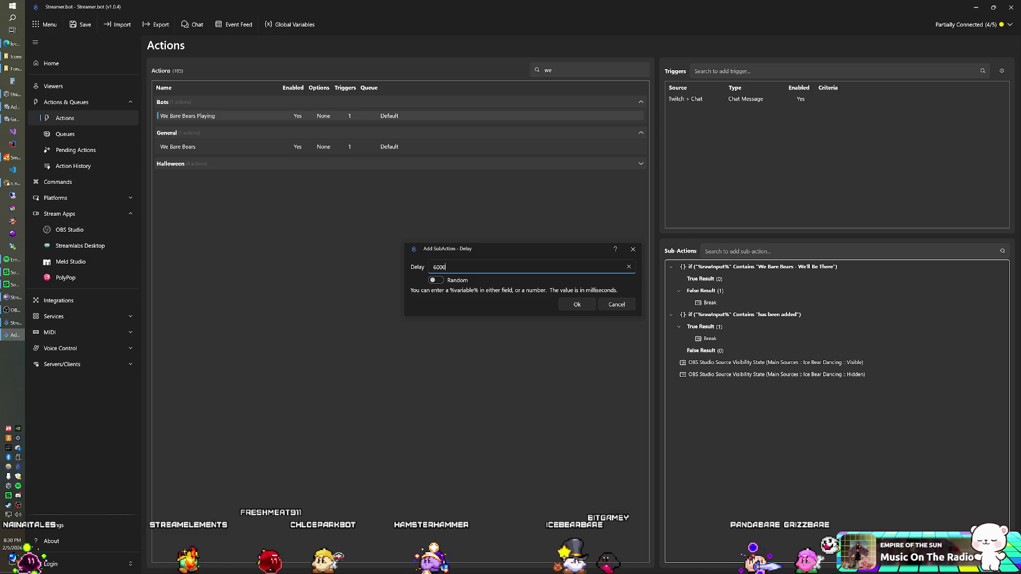
type("0")
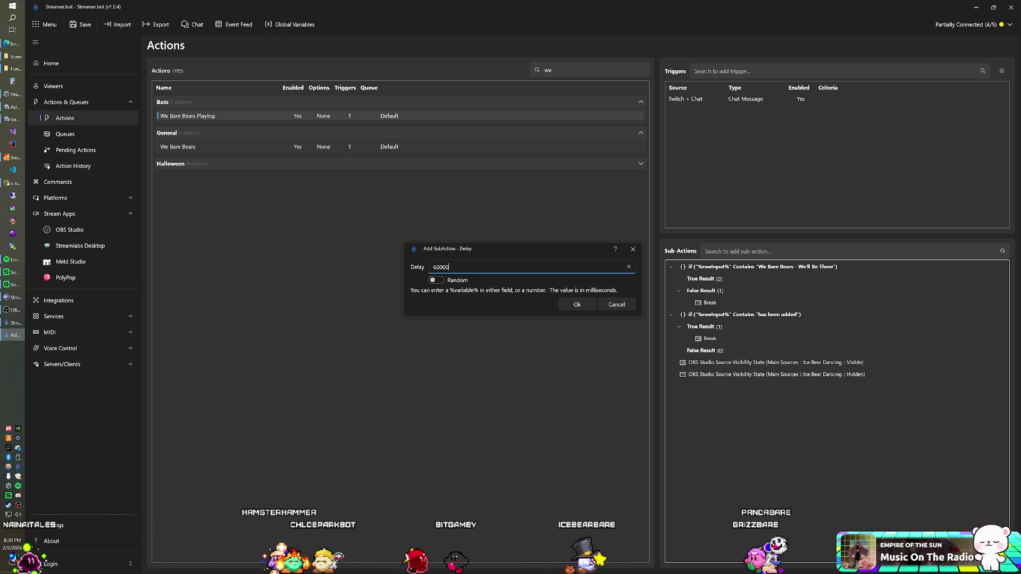
key("BackSpace")
type("4")
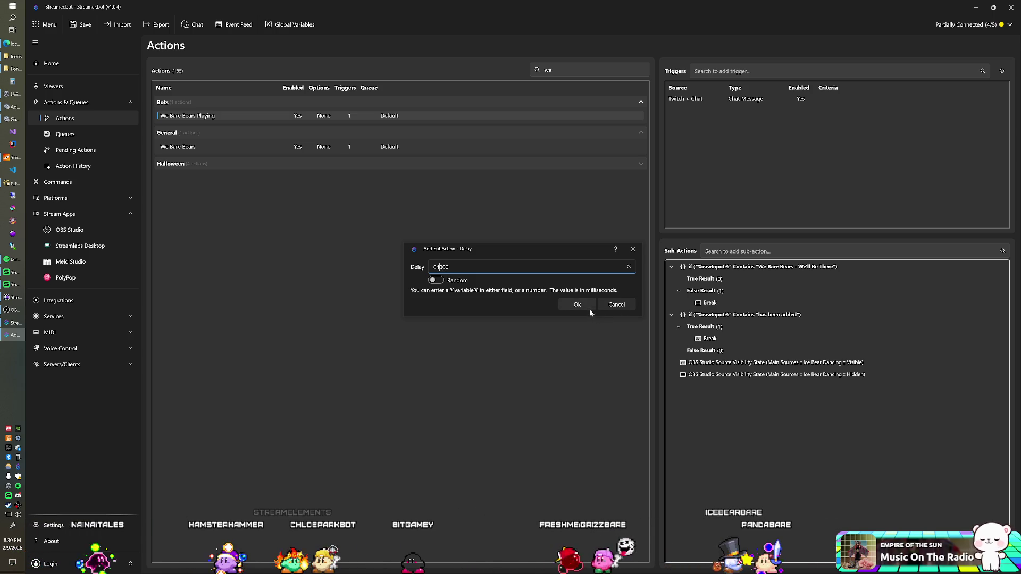
left_click(588, 308)
left_click_drag(731, 391, 715, 373)
left_click(220, 146)
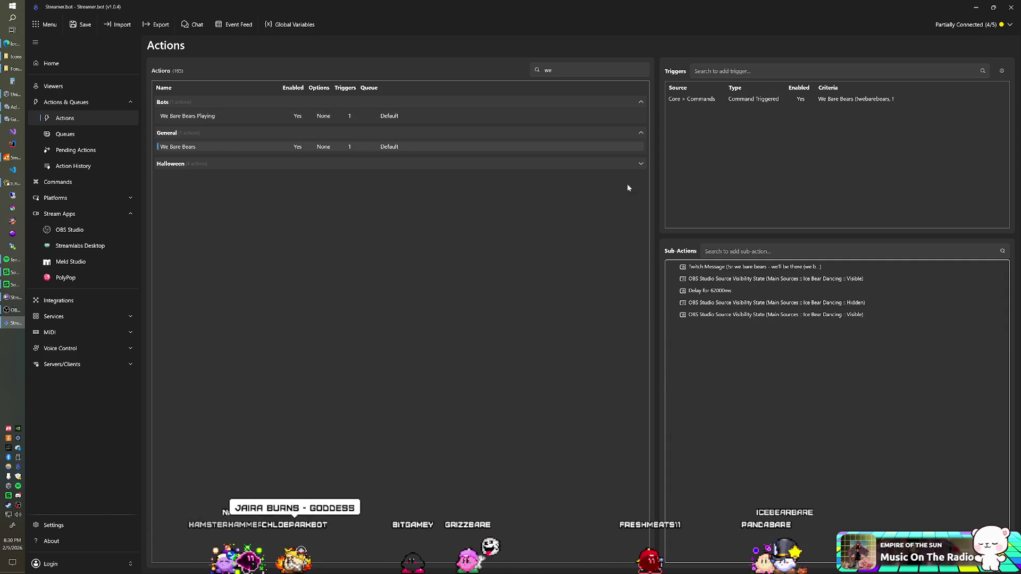
Delete We Bare Bears' Ice Bear Dancing visible step and copy its Twitch Message step
right_click(715, 284)
left_click(743, 357)
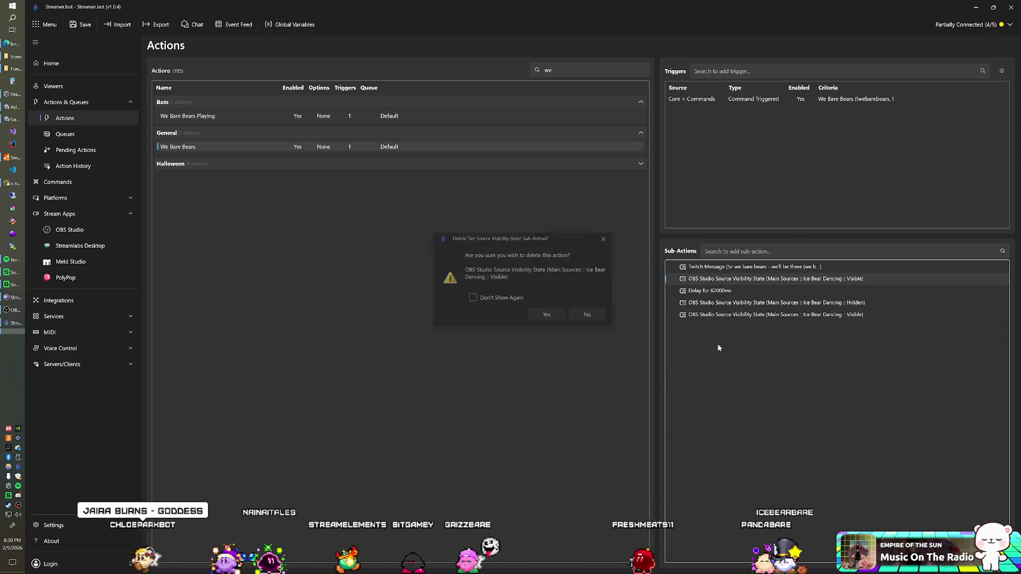
left_click(547, 315)
right_click(731, 288)
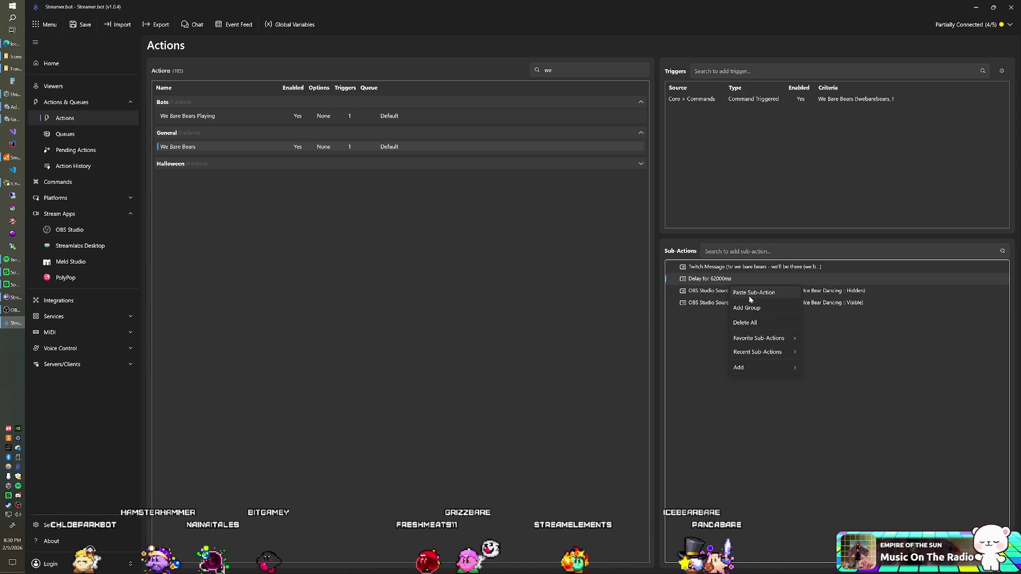
left_click(749, 268)
right_click(716, 268)
left_click(737, 308)
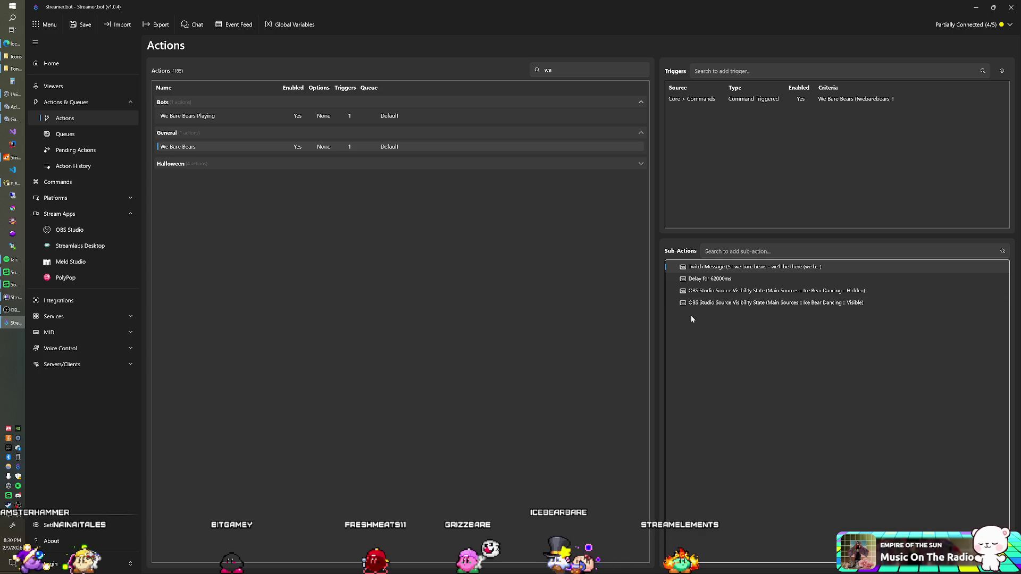
Remove all remaining We Bare Bears sub-actions, then hide Streamer.bot to return to Unity
right_click(716, 304)
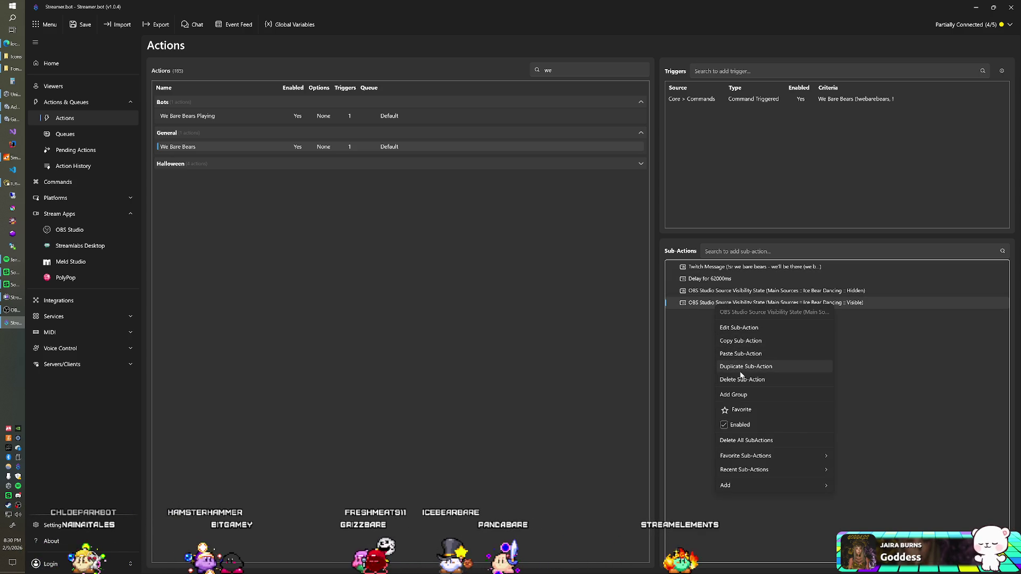
left_click(744, 441)
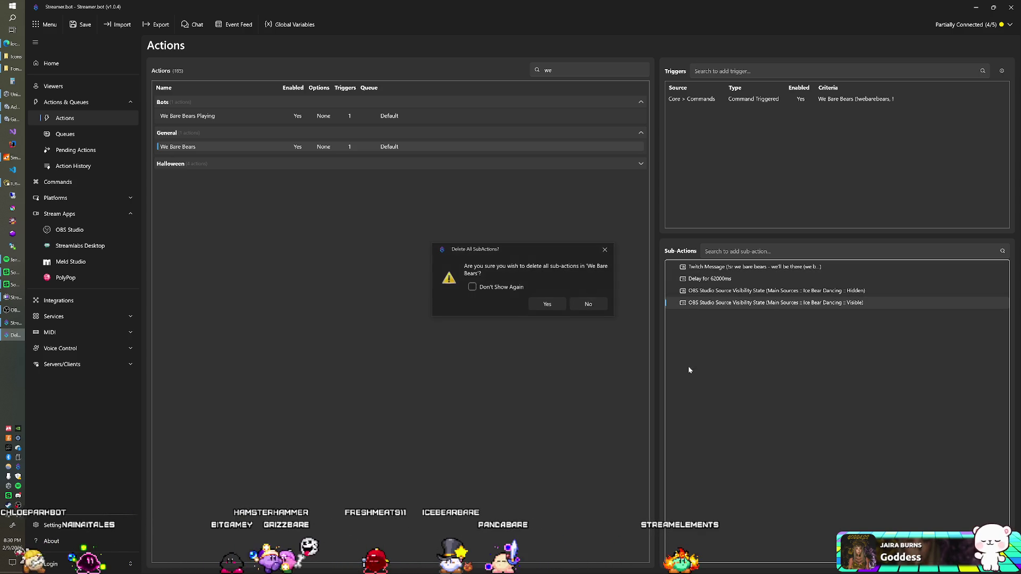
left_click(556, 306)
right_click(717, 318)
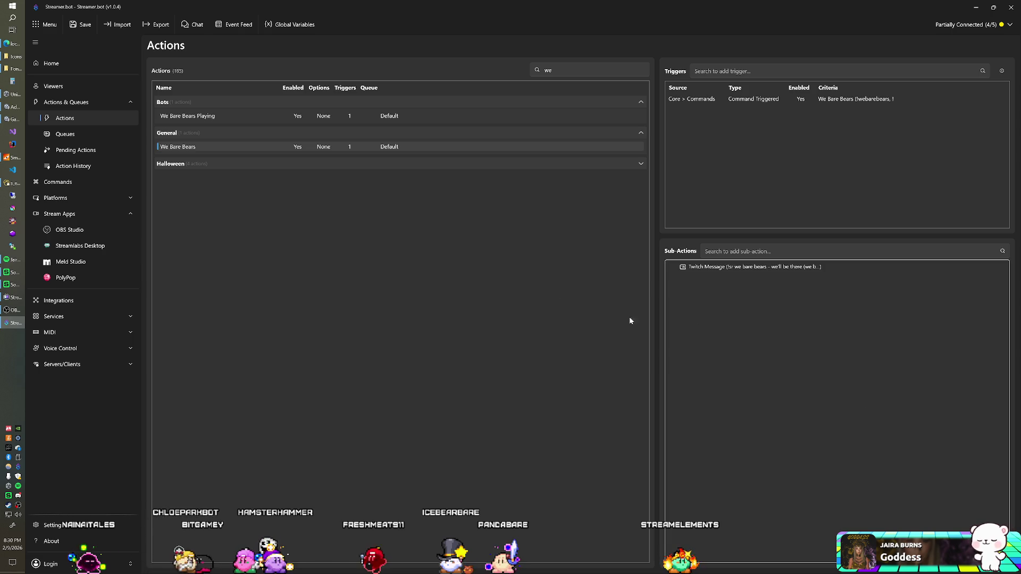
left_click(975, 7)
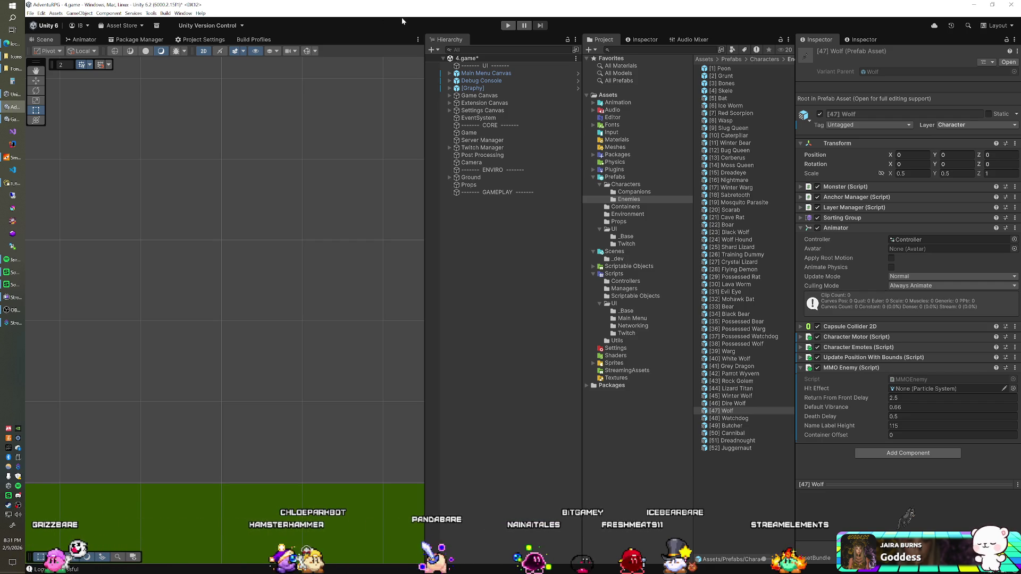
Save the 4.game scene and bring Navicat's s_enemy_subtypes table to the front
key("ctrl+s")
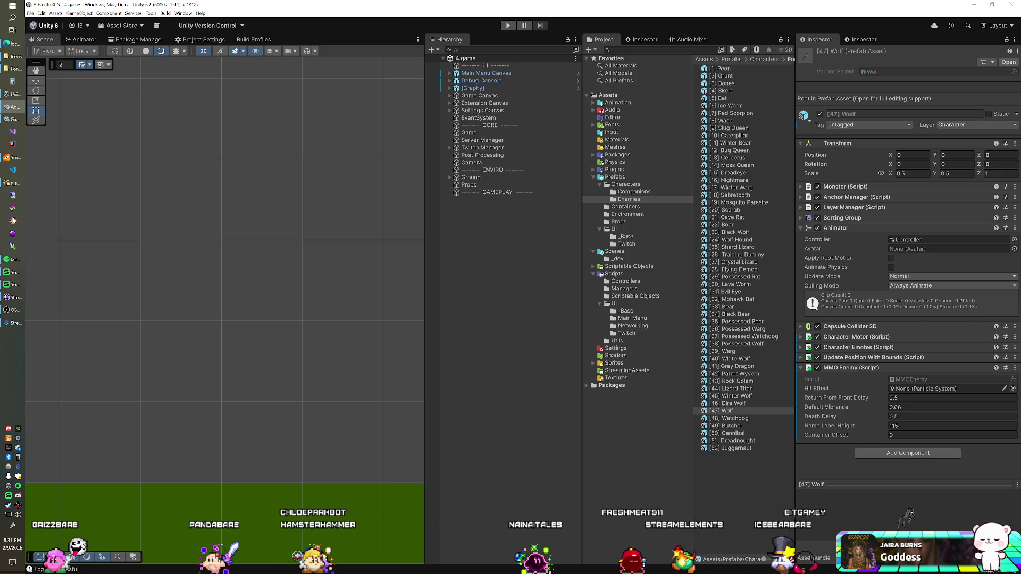
left_click(13, 183)
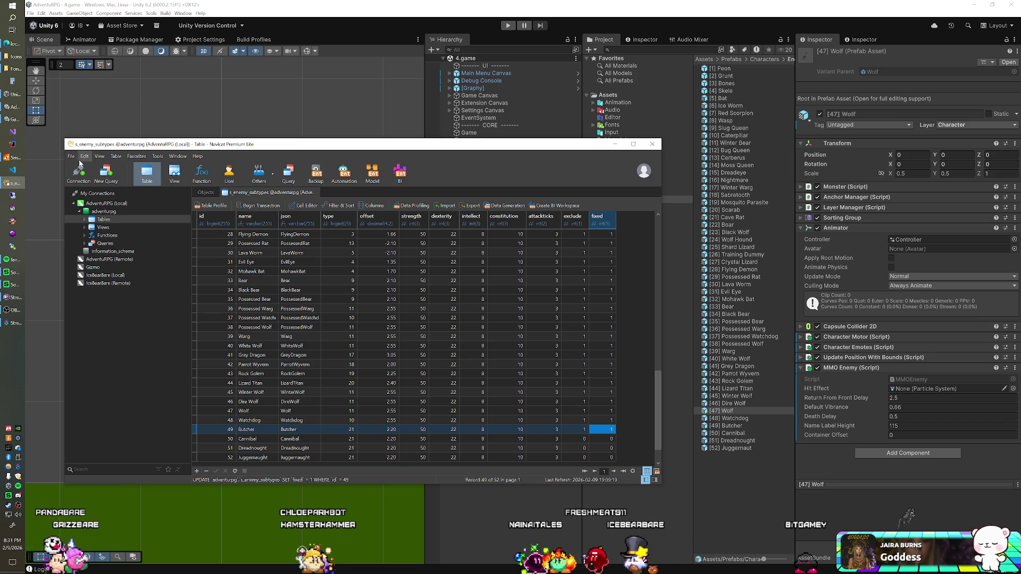
Minimize the SmartFoxServer console and Navicat to get back to the Unity editor
left_click(19, 159)
left_click(441, 77)
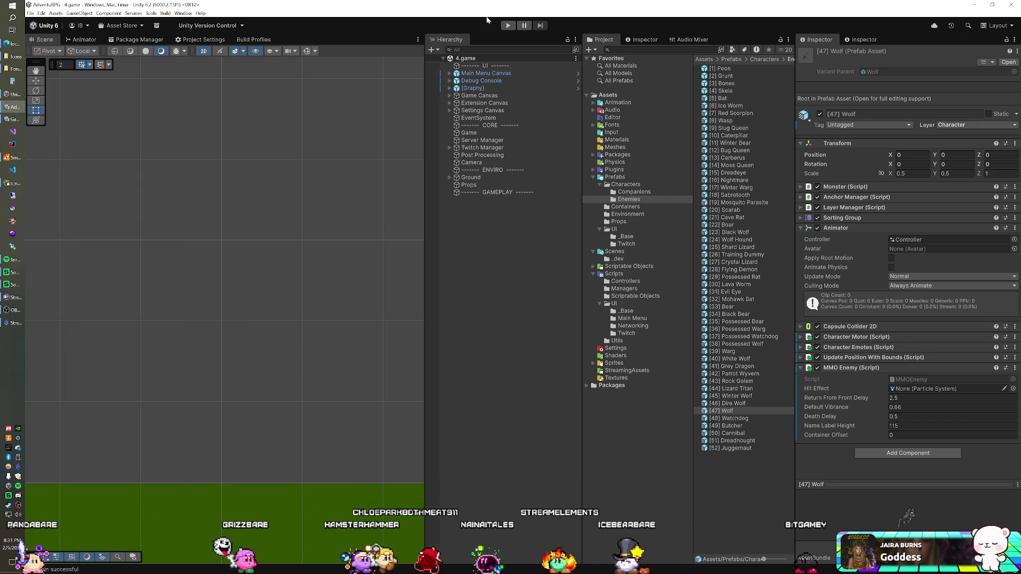
left_click(487, 20)
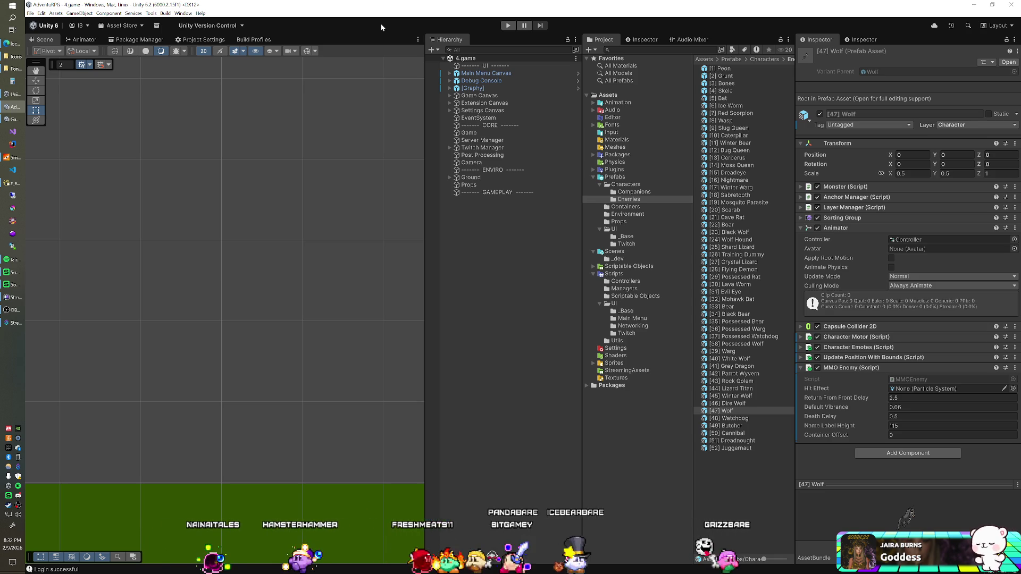
Start the Unity game in Play mode and maximize the Streamer.bot window
left_click(509, 26)
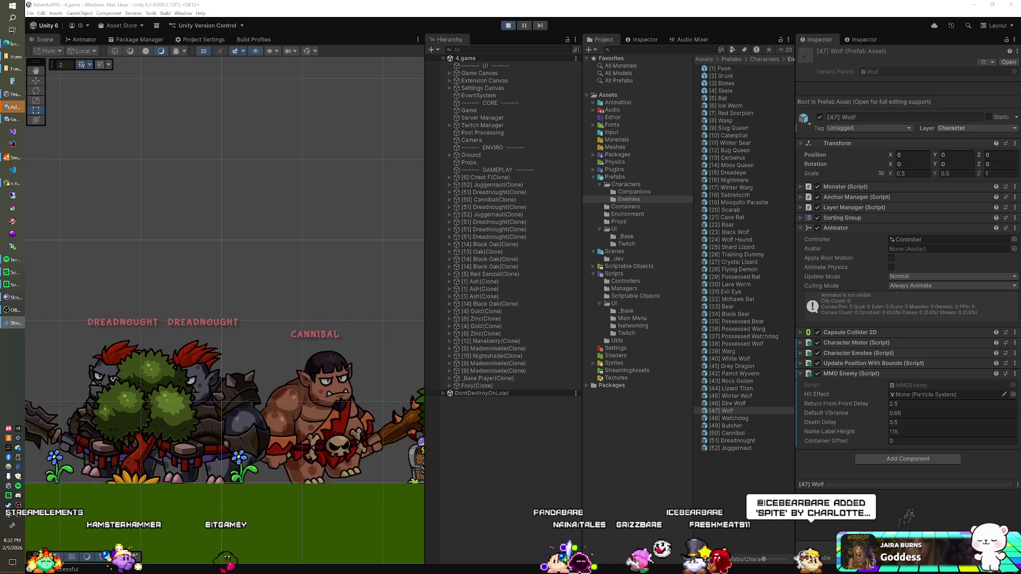
left_click_drag(399, 98, 420, 3)
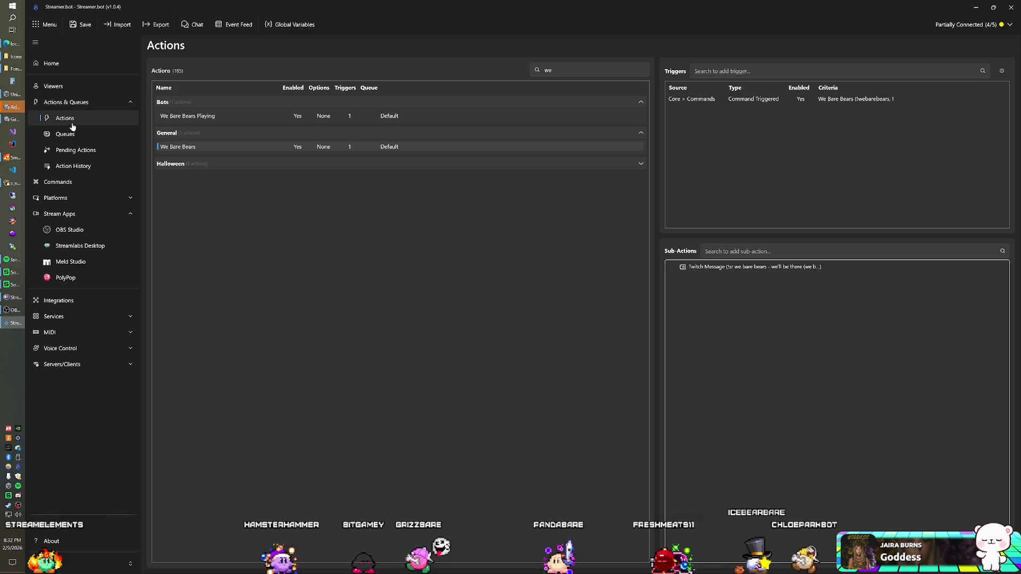
Filter the actions by 'int' and inspect the Chloe Intro action
key("ctrl+f")
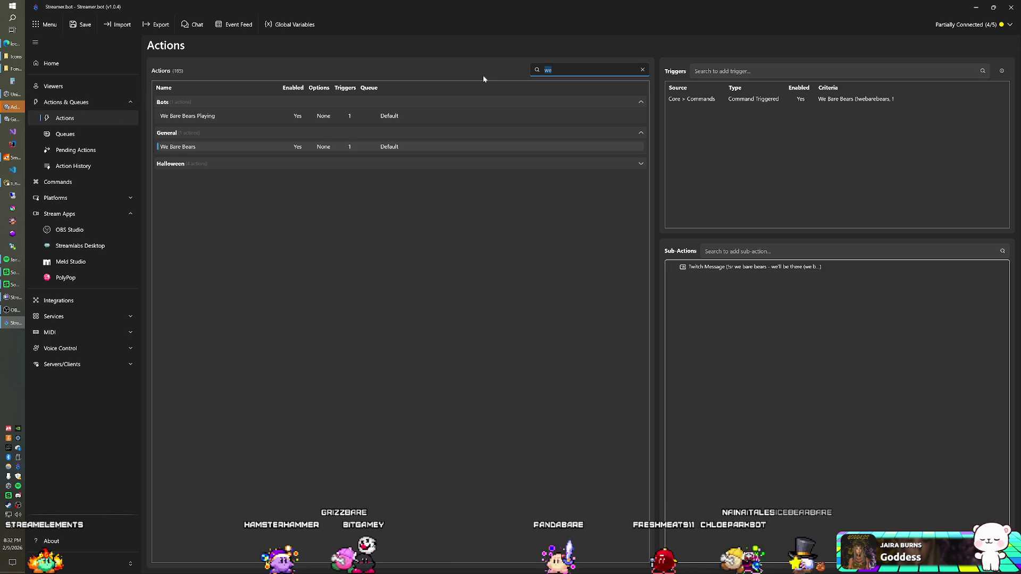
type("star")
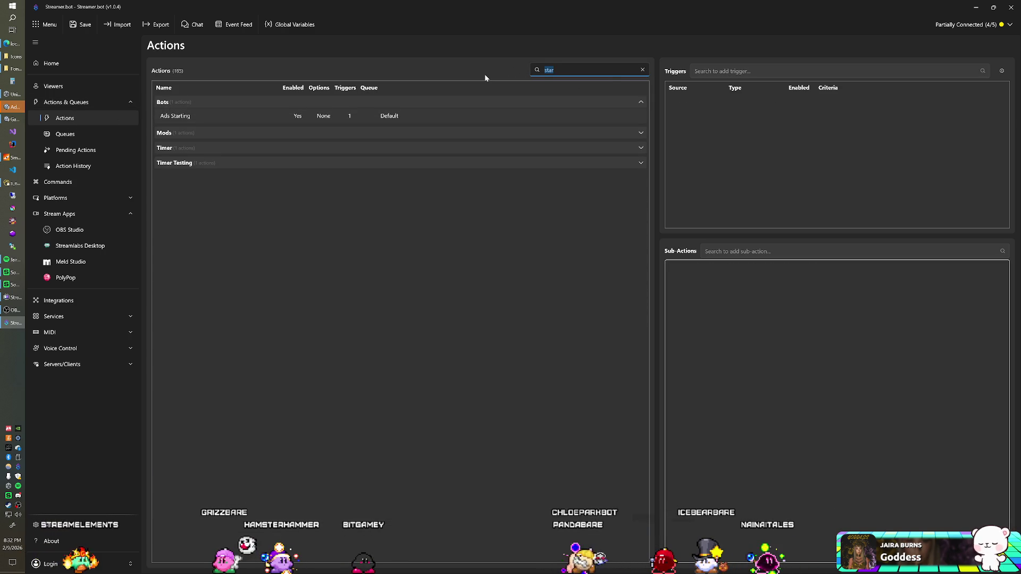
type("int")
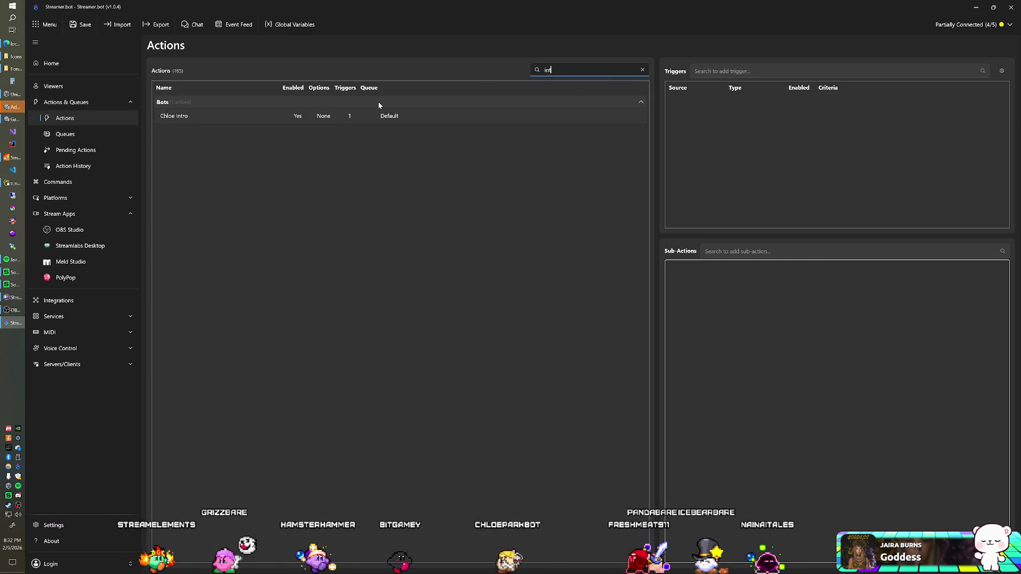
left_click(213, 122)
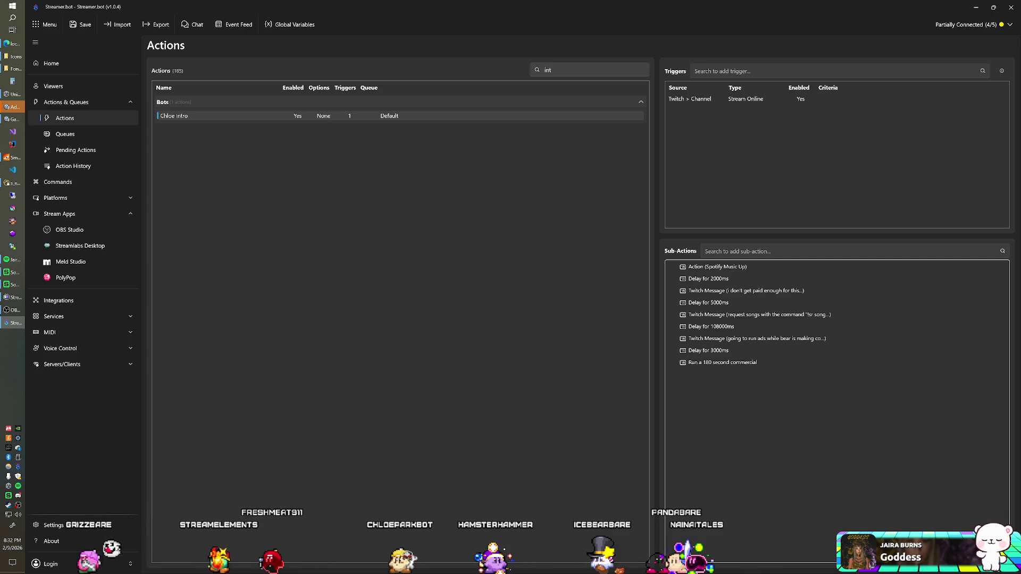
Filter for 'juke', inspect the Jukebox action, then clear the filter
left_click(531, 70)
type("juke")
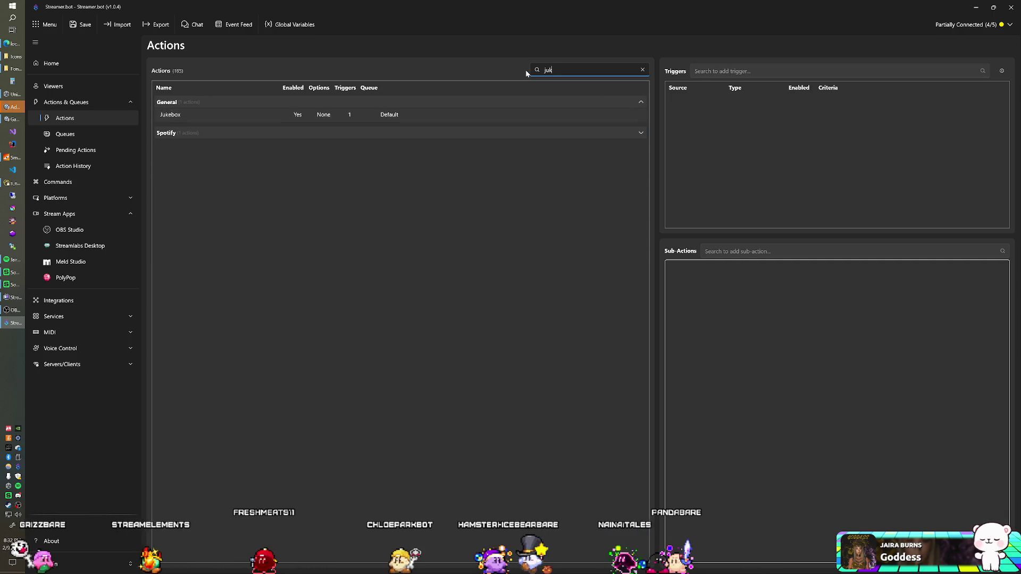
left_click(407, 113)
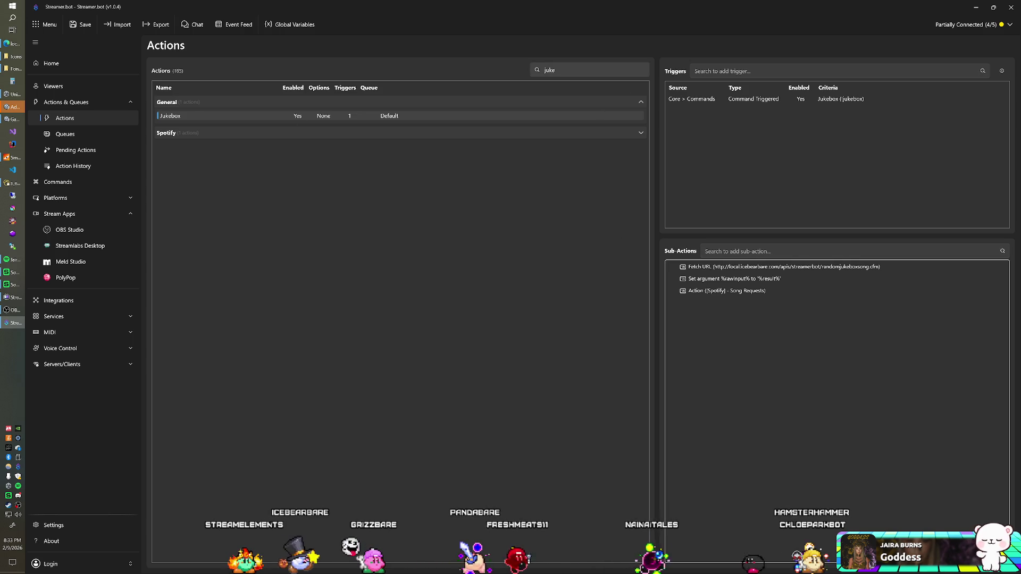
left_click(564, 74)
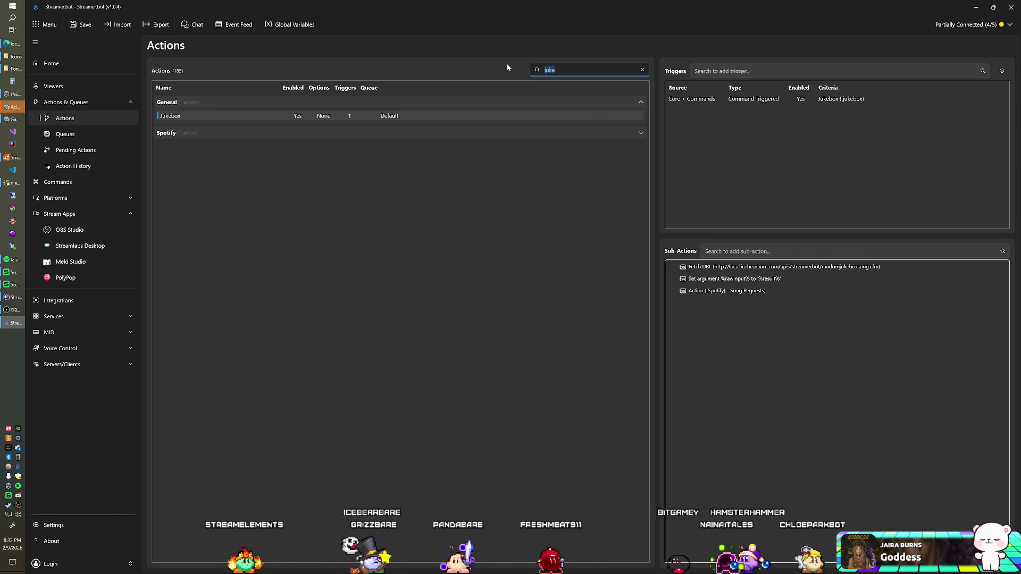
key("BackSpace")
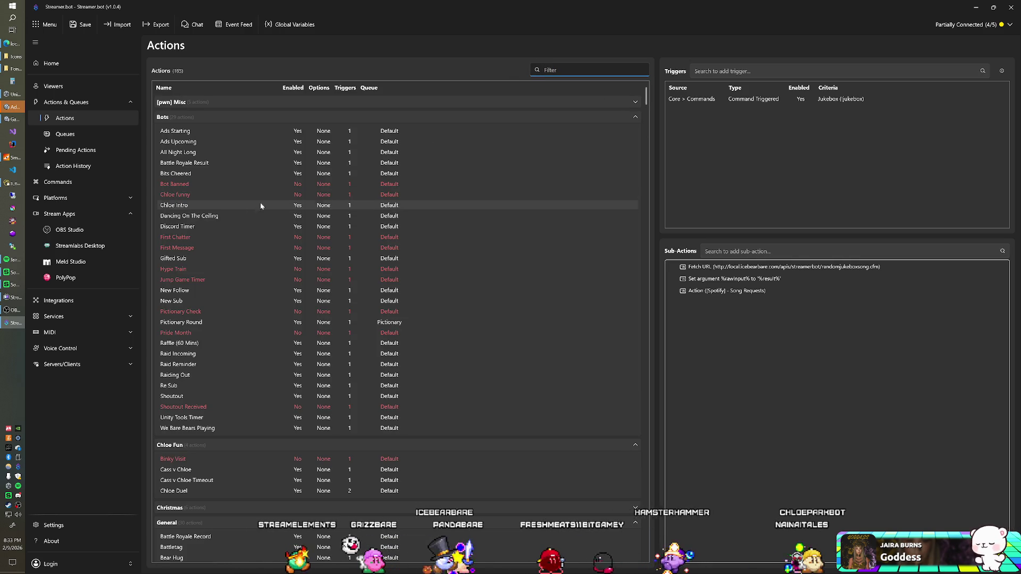
Add a Twitch Send Message to Channel sub-action posting '!jukebox' to Chloe Intro
left_click(222, 206)
right_click(689, 417)
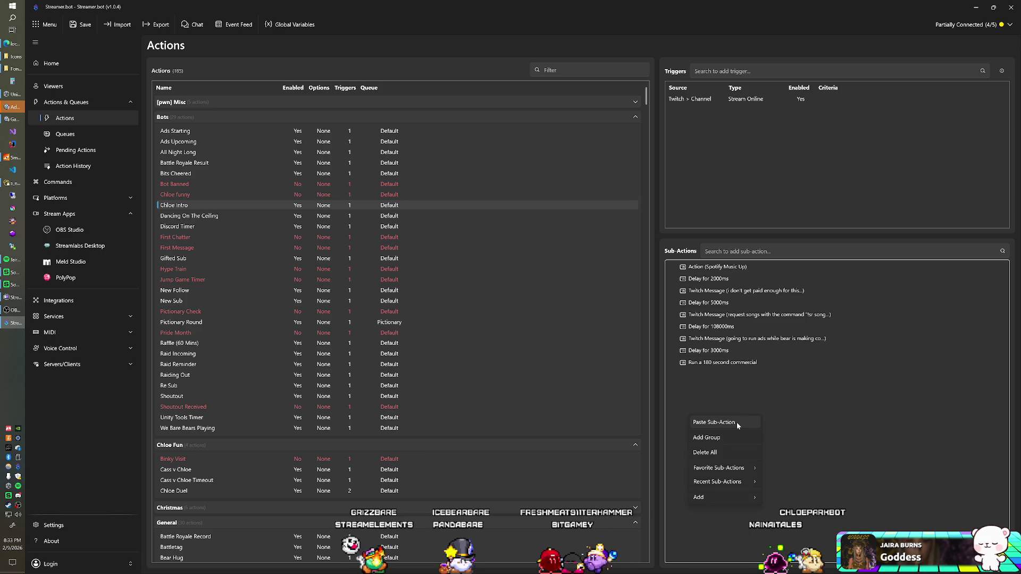
mouse_move(796, 493)
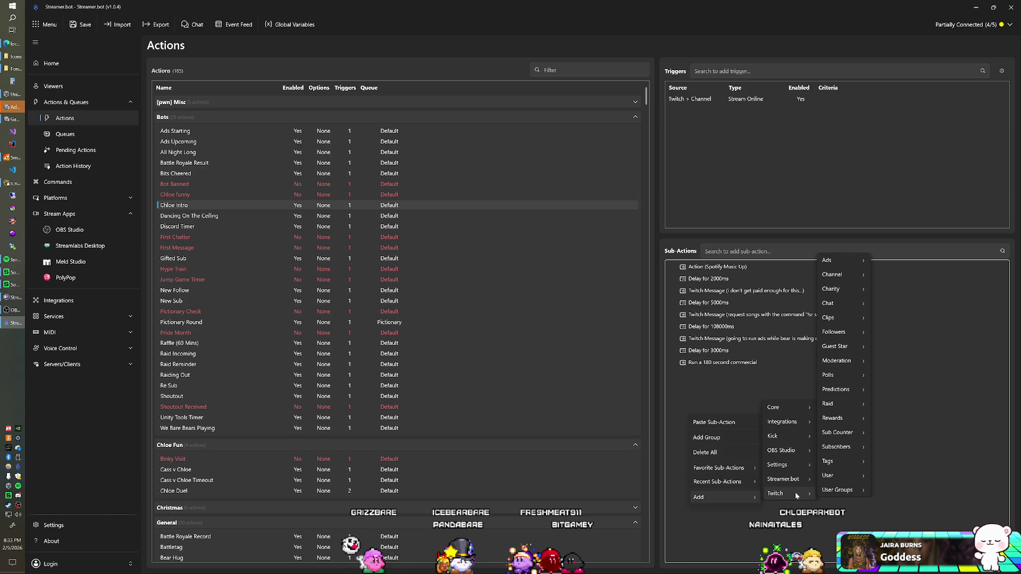
mouse_move(844, 302)
left_click(914, 347)
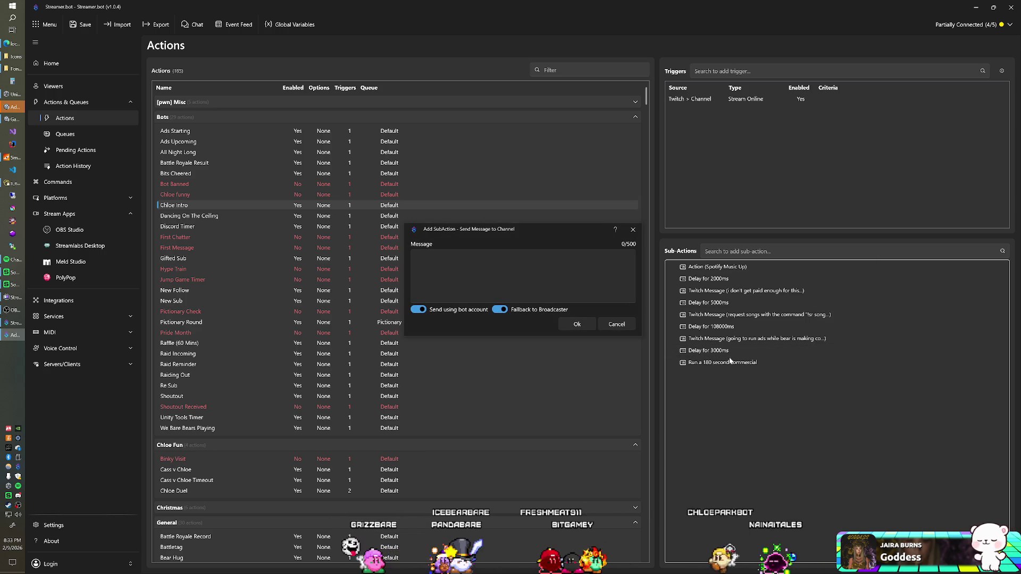
left_click(576, 301)
type("ljuk")
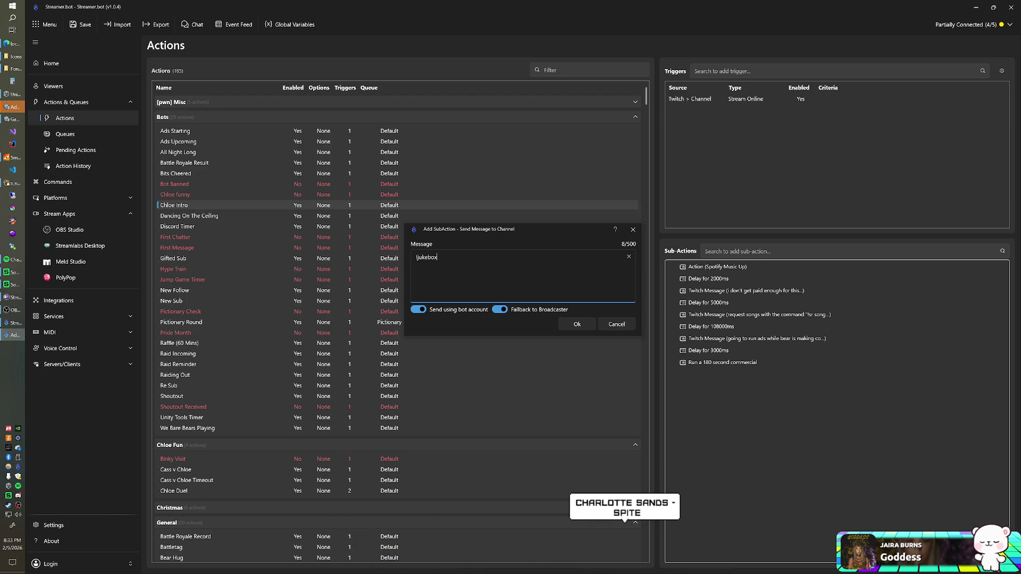
left_click(589, 328)
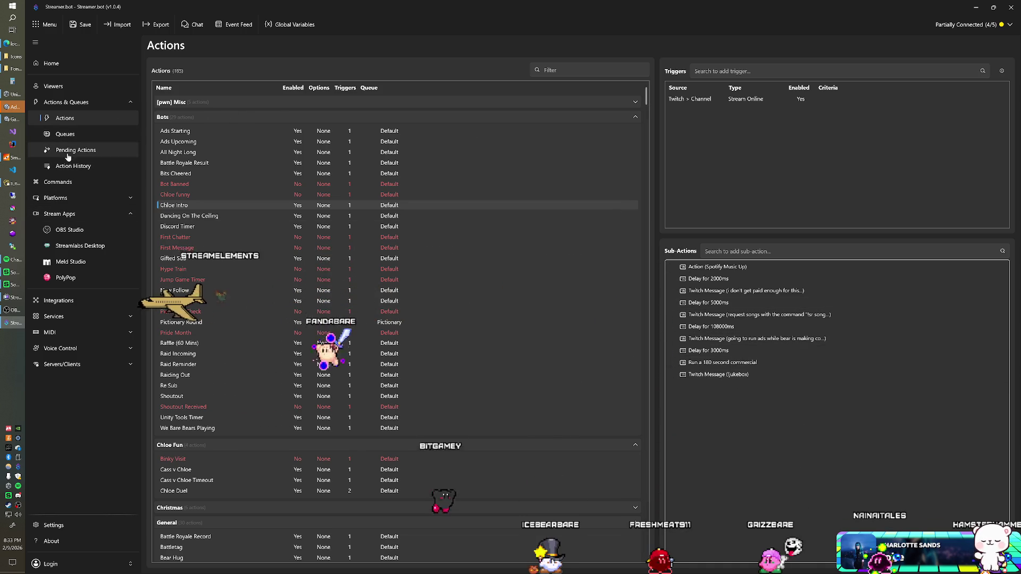
left_click(136, 181)
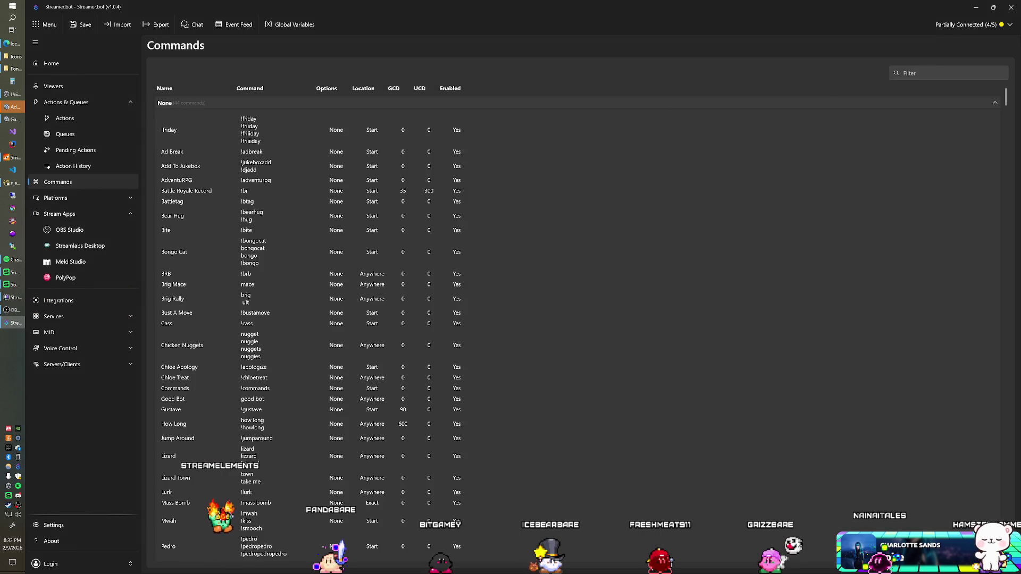
Turn off Ignore Bot Account on the Jukebox command, save, and minimize Streamer.bot
left_click(936, 73)
type("jukebo")
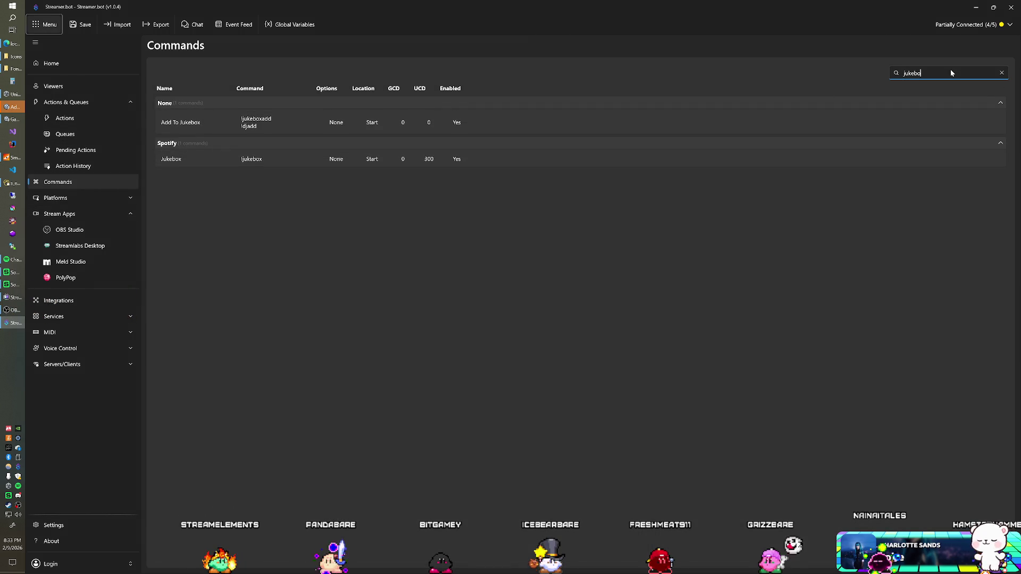
left_click(407, 160)
double_click(424, 159)
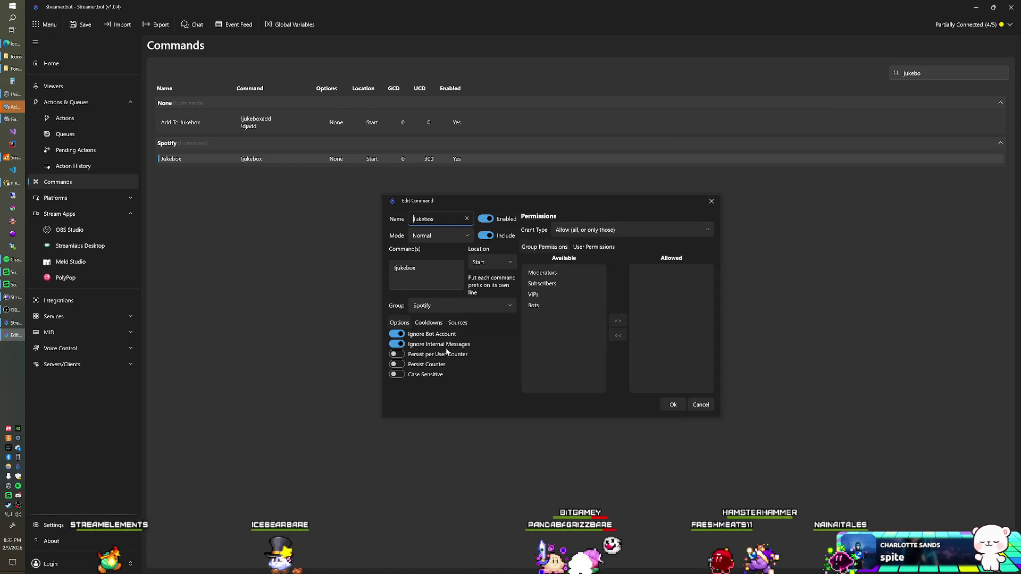
left_click(396, 333)
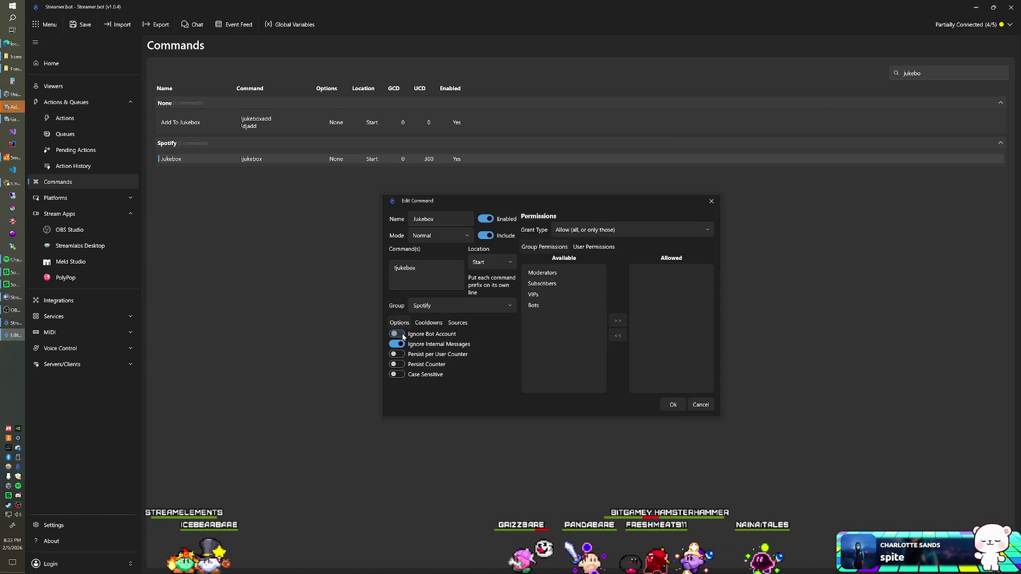
left_click(673, 405)
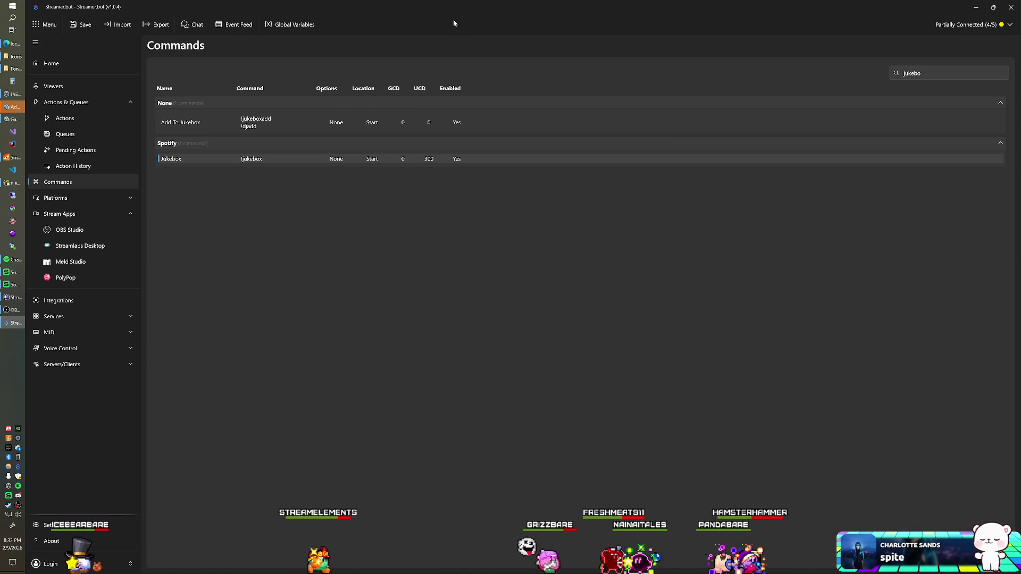
key("super+Down")
key("super+Down")
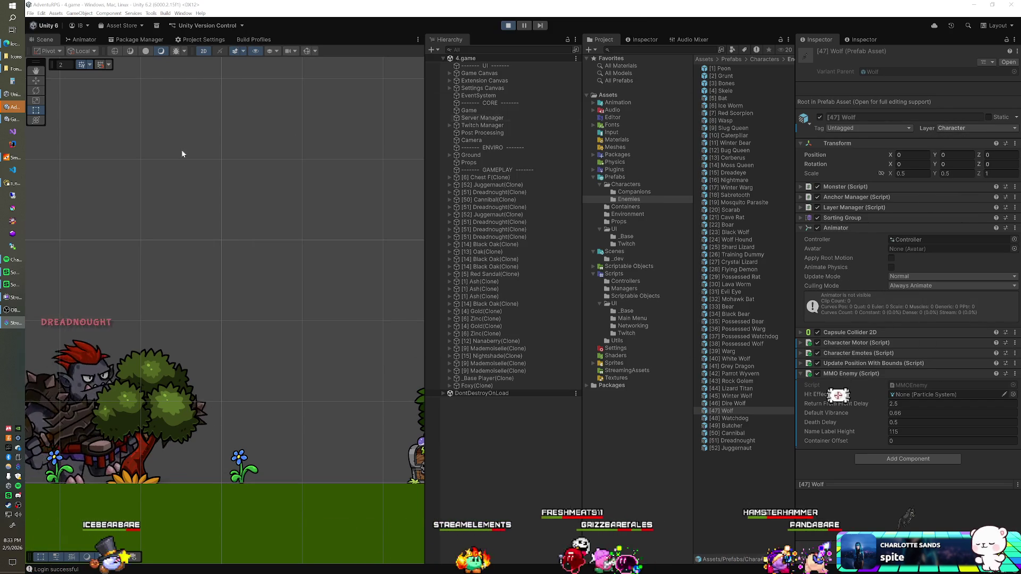
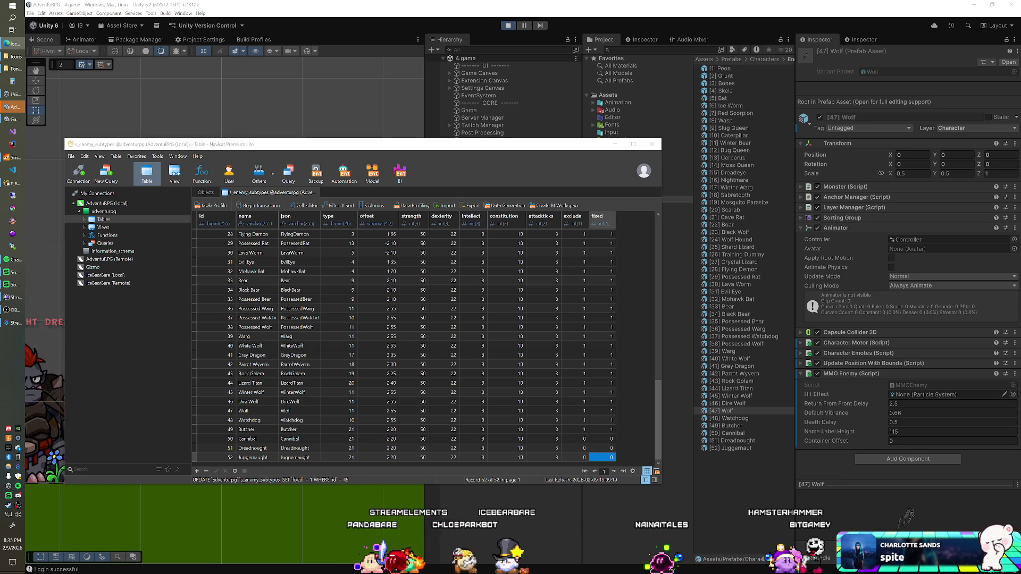
Set exclude to 1 for Cannibal, Dreadnought and Juggernaut (rows 50–52) in s_enemy_subtypes
key("alt+Tab")
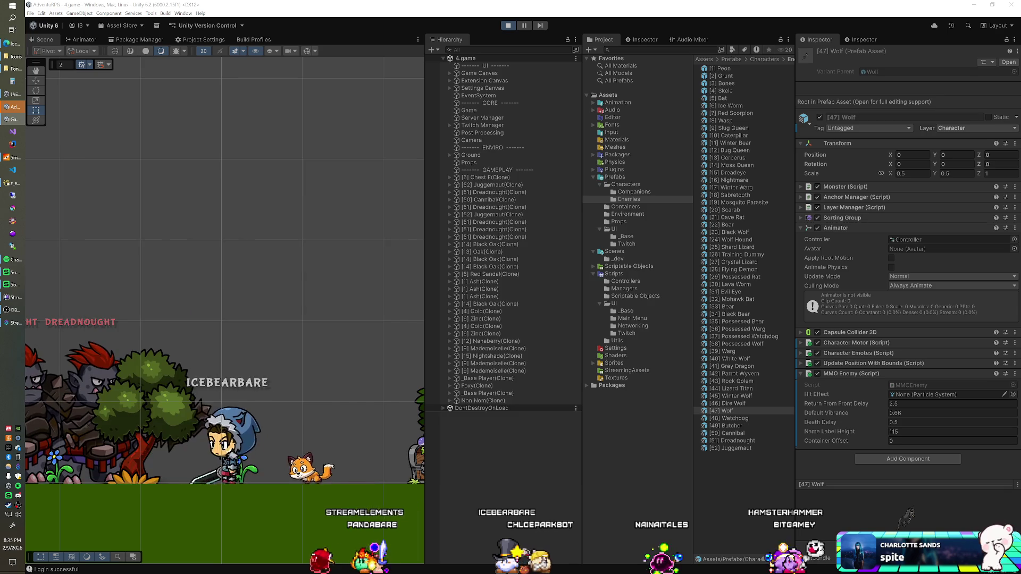
key("alt+Tab")
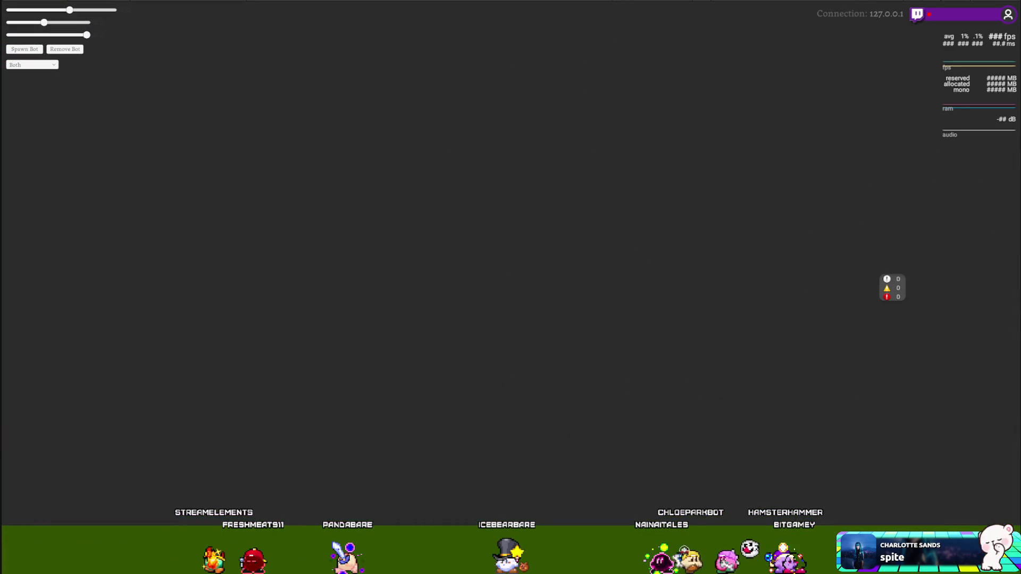
key("alt+Tab")
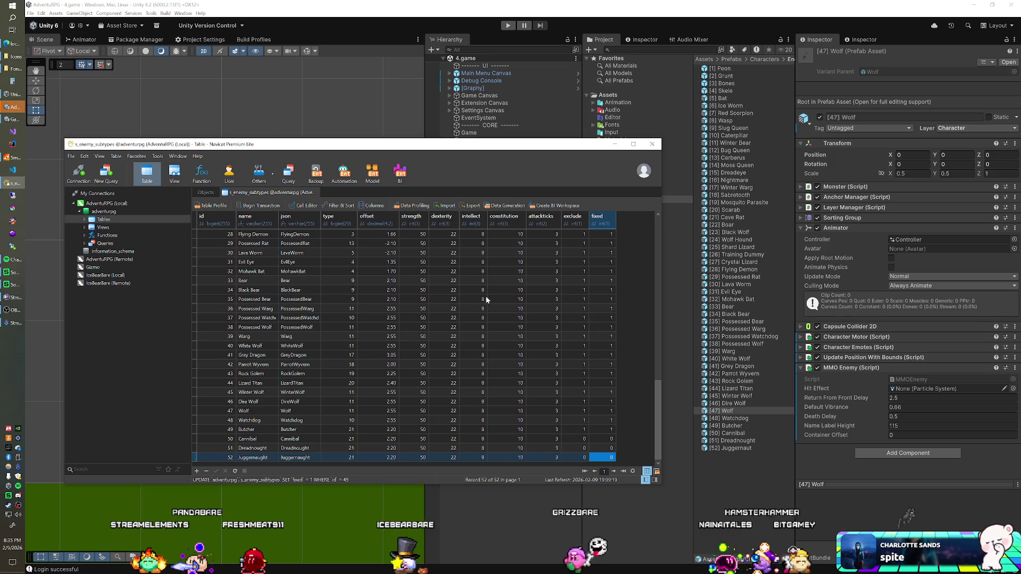
left_click(575, 439, "ctrl")
type("1")
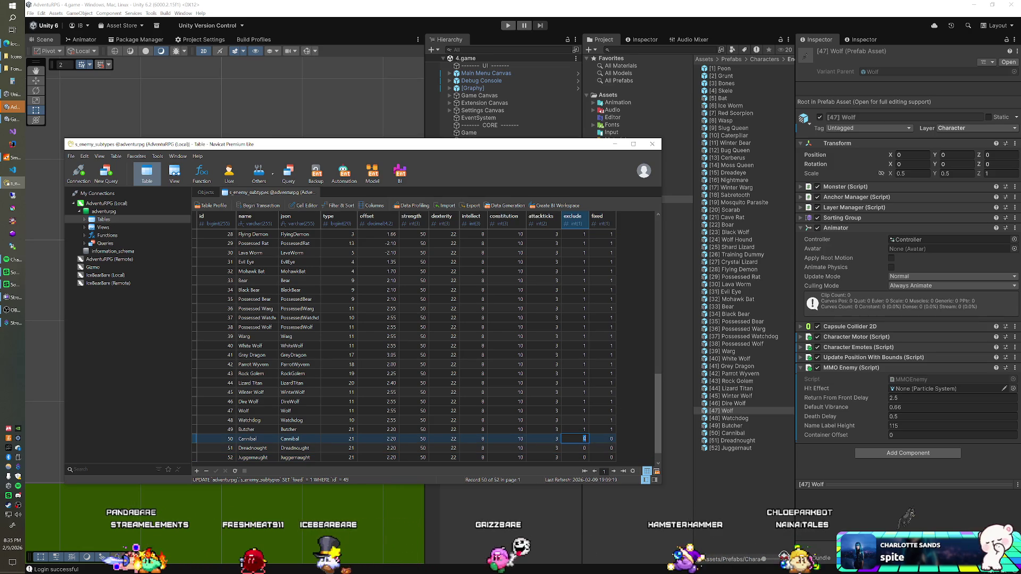
key("Down")
type("1")
key("Down")
type("1")
Set fixed to 1 for rows 52, 51 and 50, then start a new empty query
key("Tab")
type("1")
key("Up")
type("1")
key("Up")
type("1")
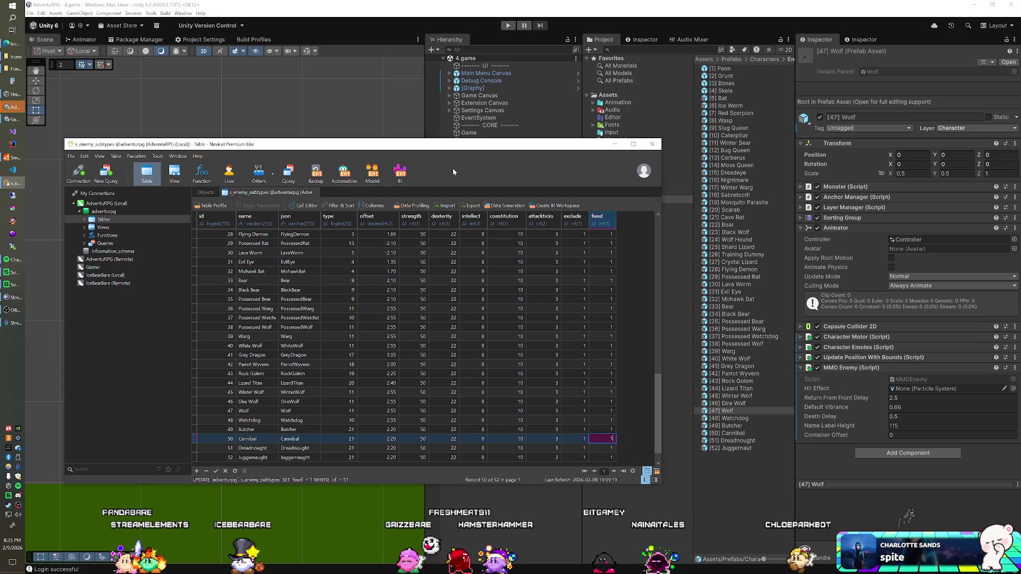
key("Return")
left_click(614, 144)
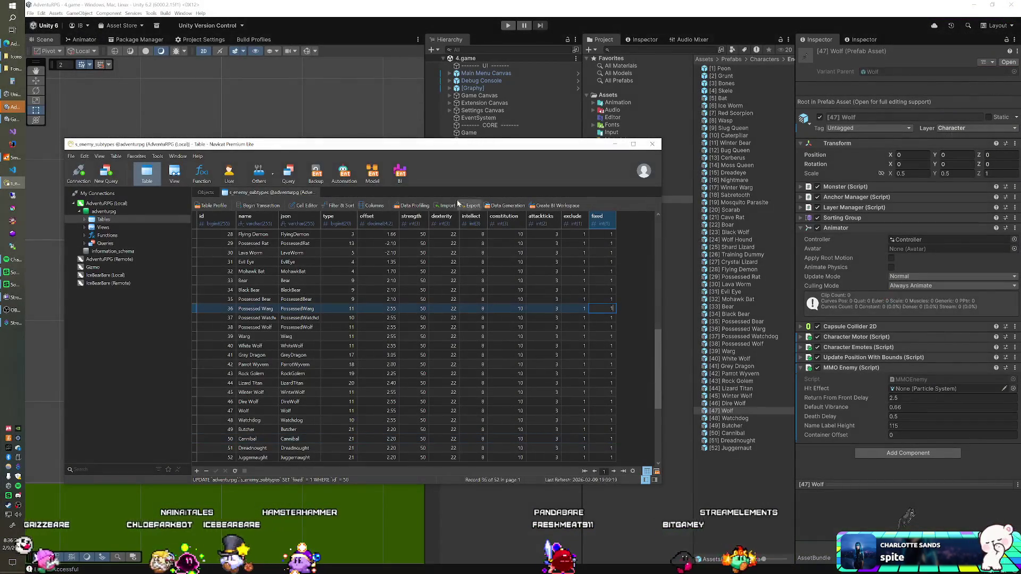
left_click(287, 171)
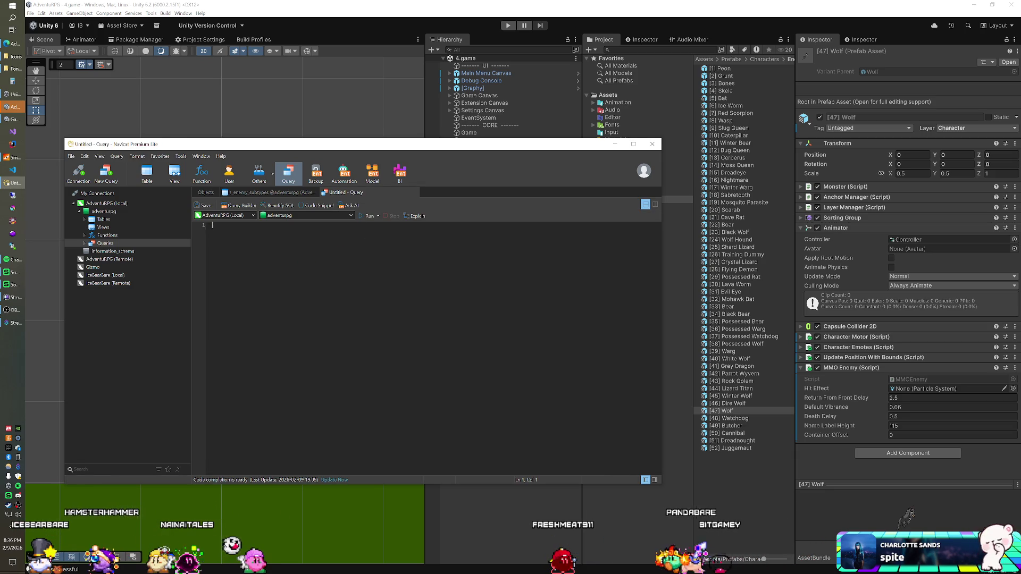
Run 'update s_enemy_subtypes set fixed = 0' and close the query without saving
type("update s_enem")
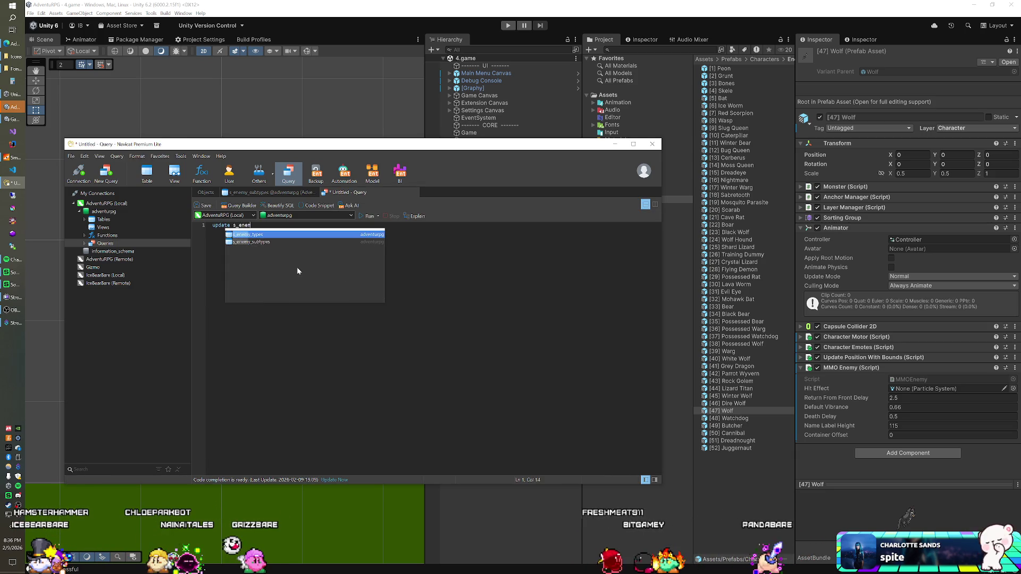
key("Down")
key("Return")
type("set fixex")
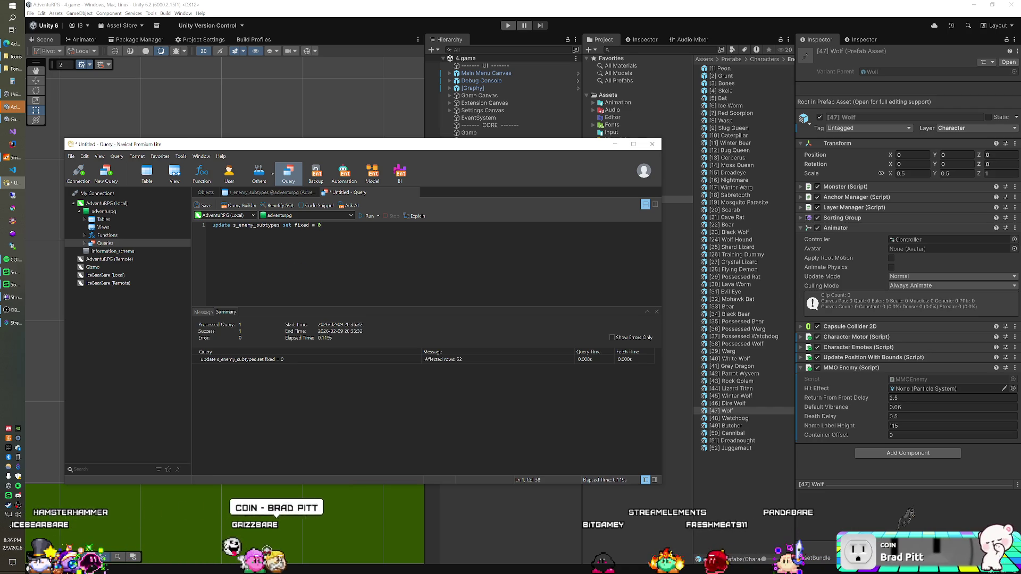
key("ctrl+w")
left_click(514, 300)
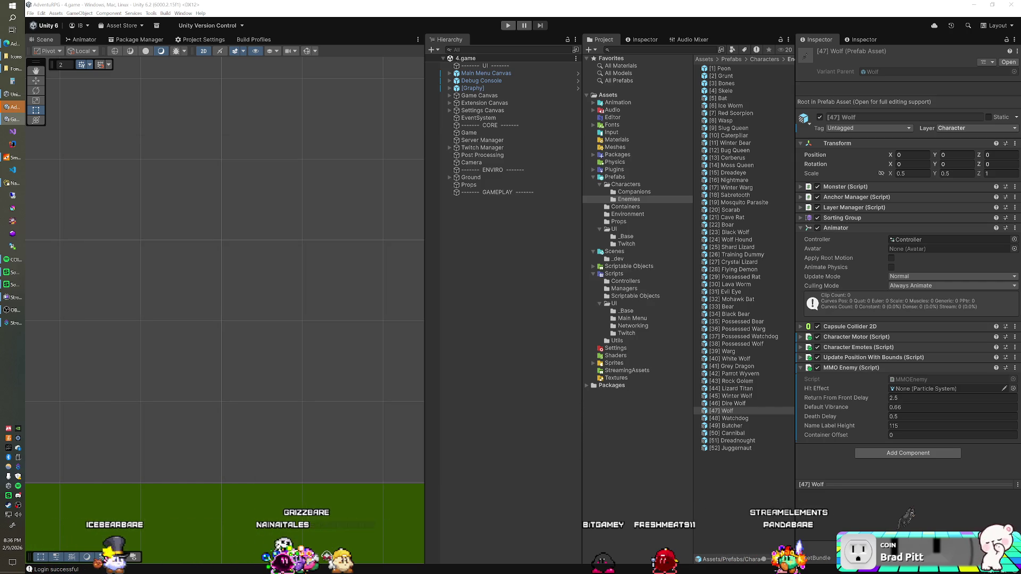
Switch to IntelliJ IDEA from the taskbar
left_click(14, 186)
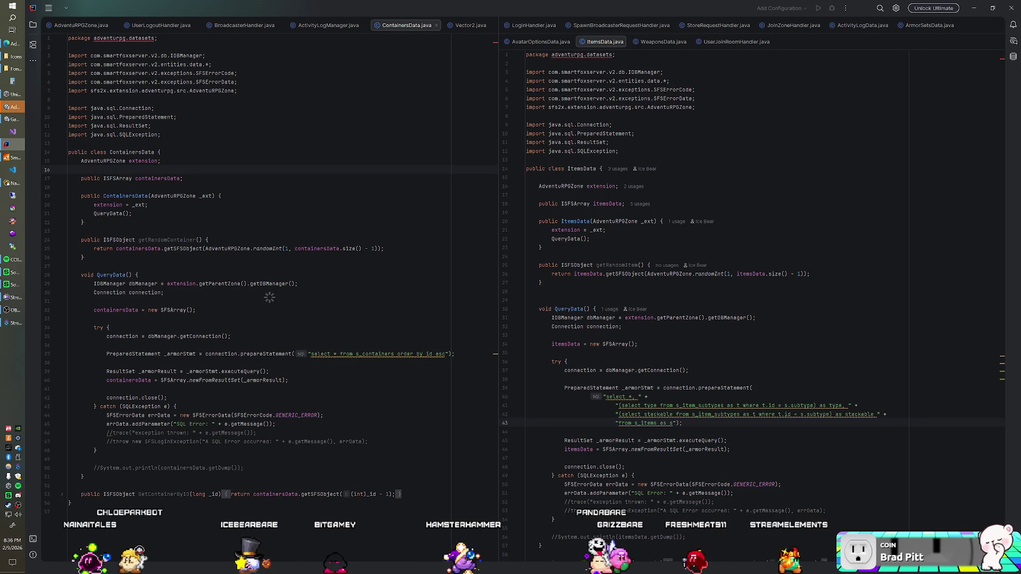
Reopen the AdventuRPG-Room project through File > Recent Projects
scroll(751, 305, "down", 3)
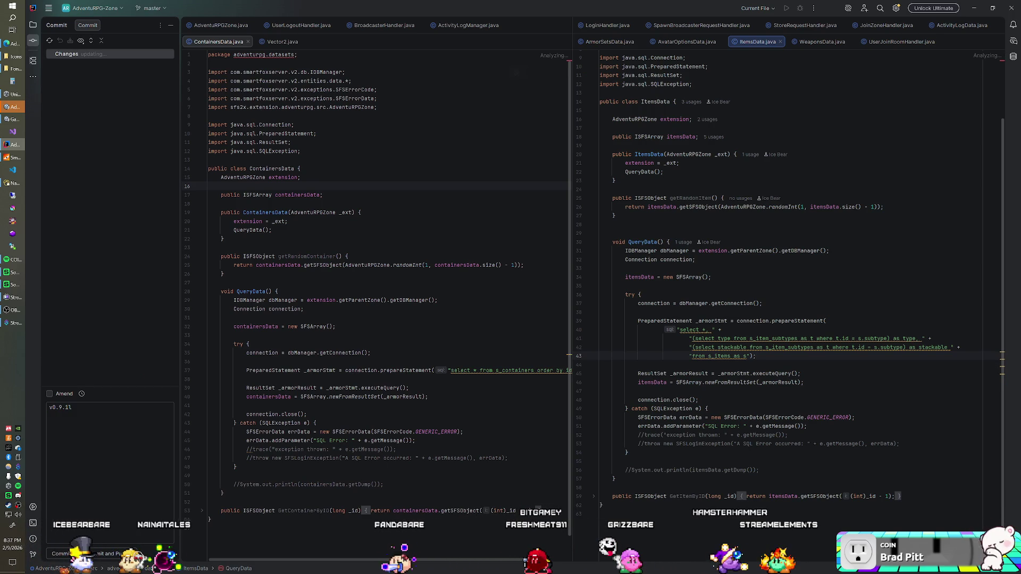
scroll(378, 282, "down", 1)
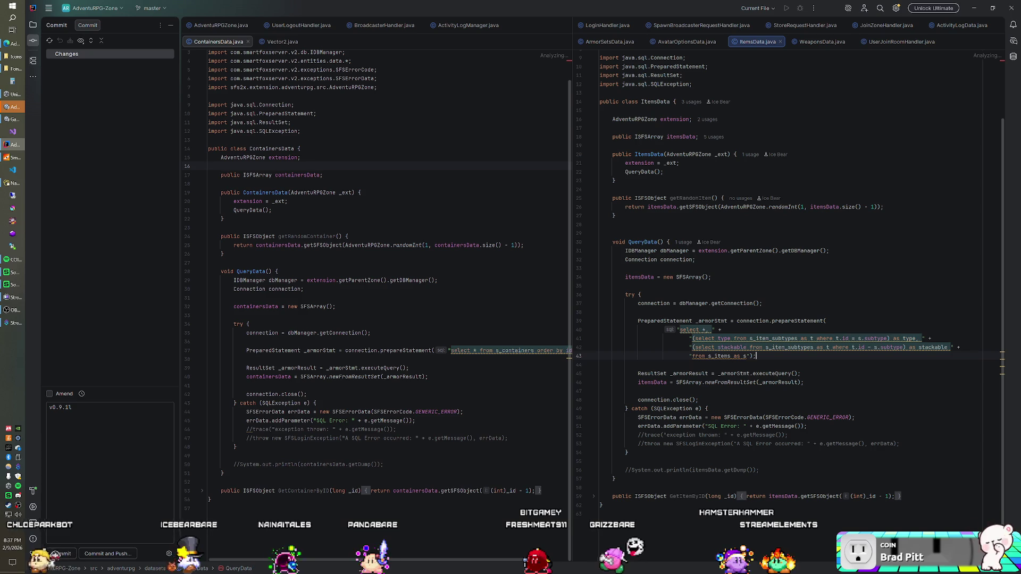
left_click(48, 8)
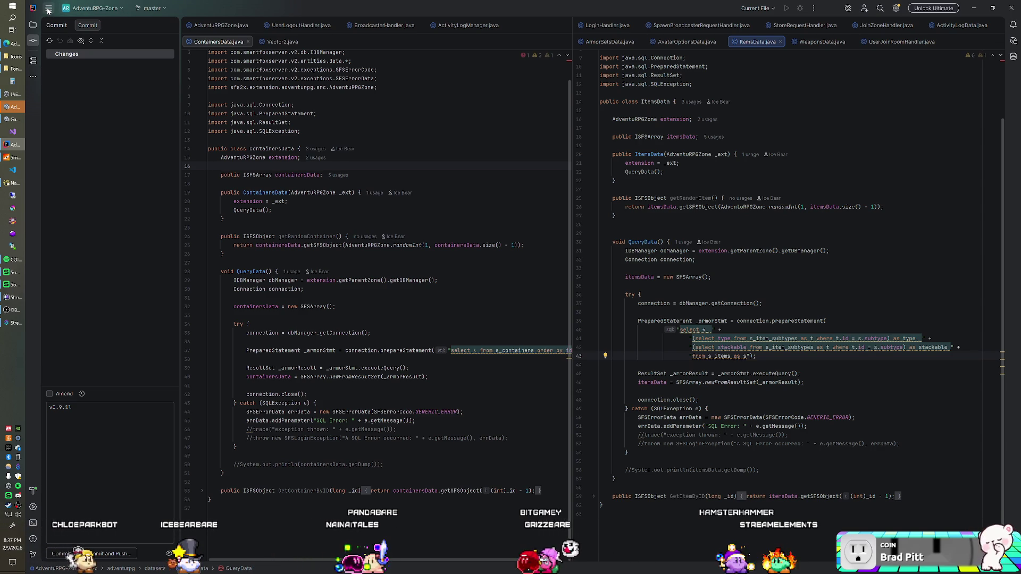
left_click(48, 9)
mouse_move(106, 45)
left_click(198, 46)
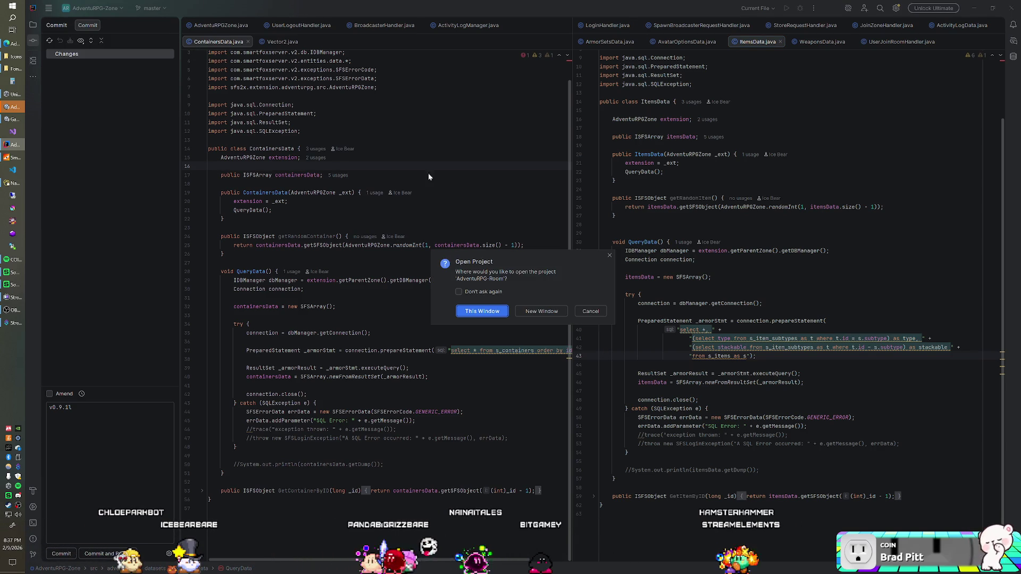
Open AdventuRPG-Room in the chosen window, then switch through Unity to Streamer.bot
left_click(523, 311)
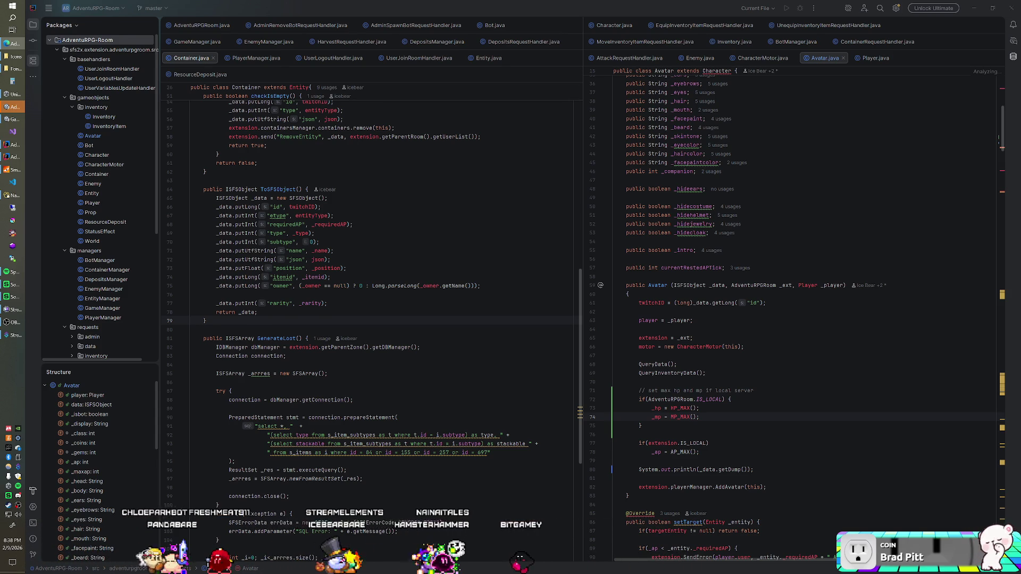
key("alt+Tab")
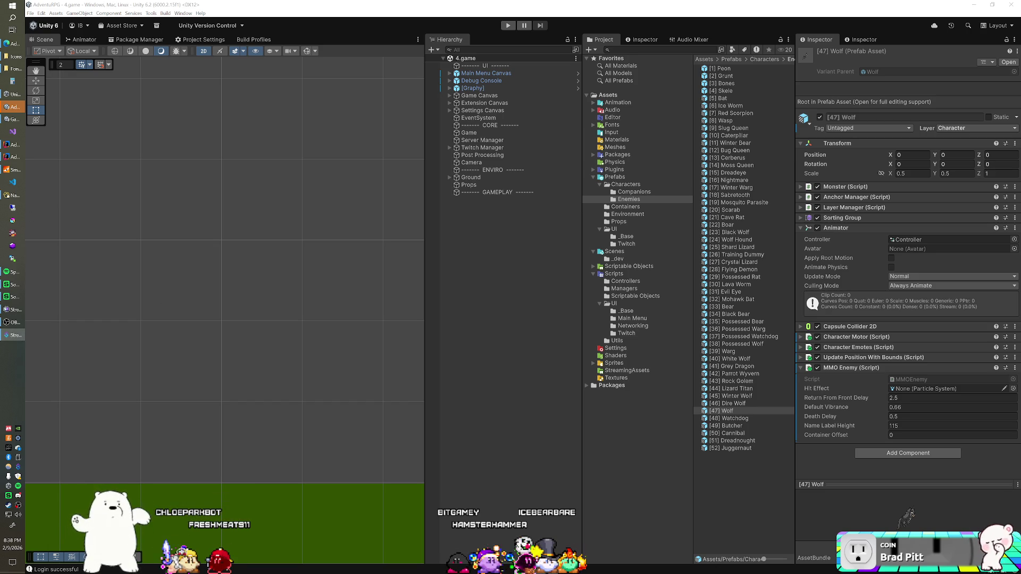
key("alt+Tab")
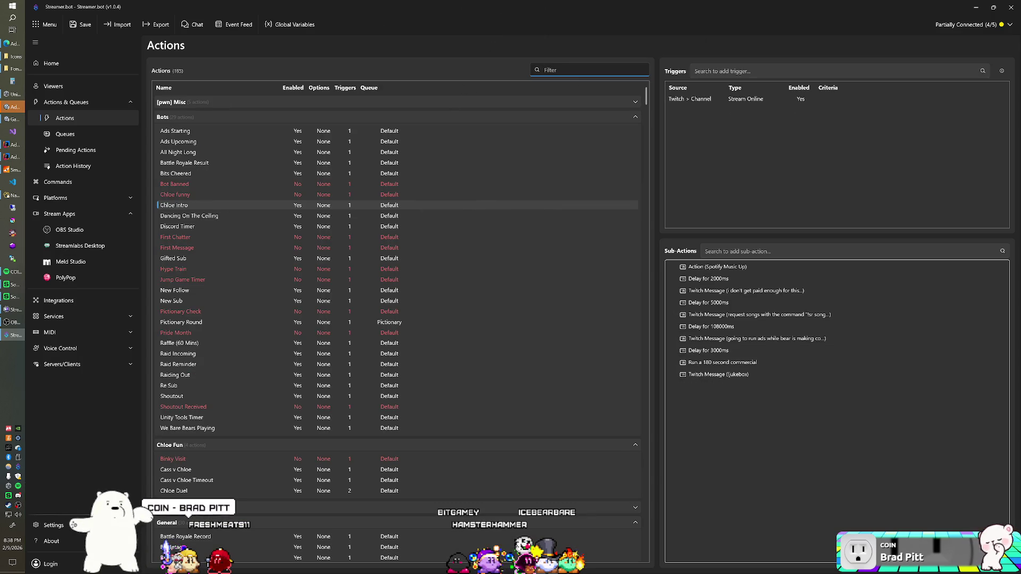
Filter actions by 'we b' and show We Bare Bears Playing's trigger and sub-actions
type("we b")
left_click(585, 146)
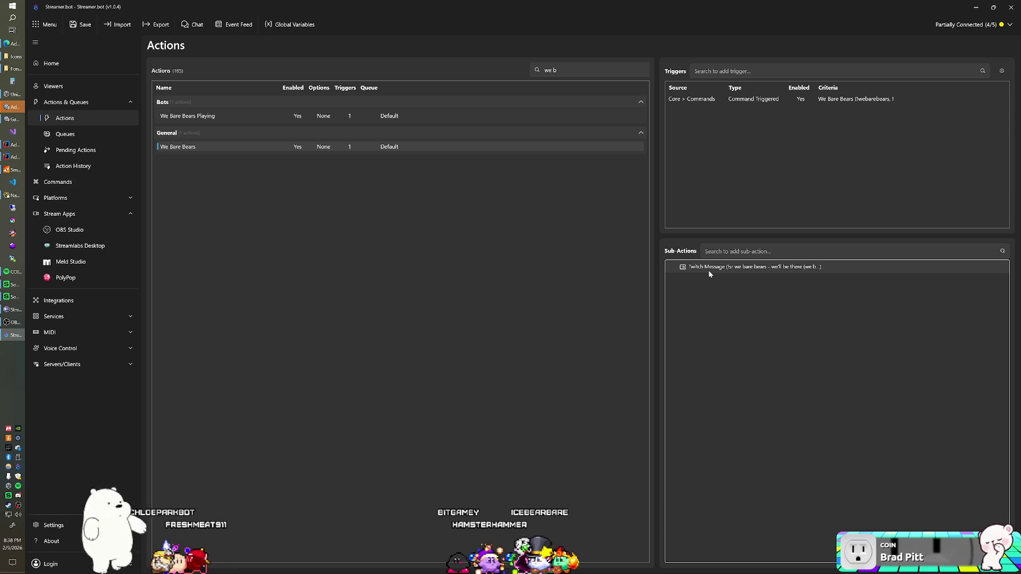
left_click(225, 116)
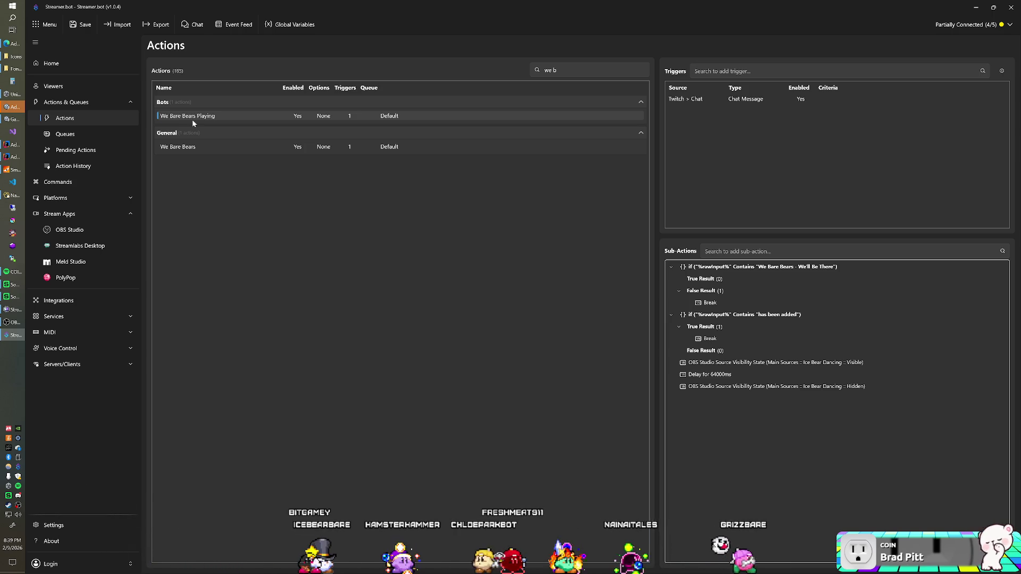
Disable the We Bare Bears Playing action, then return to the IntelliJ project
right_click(196, 118)
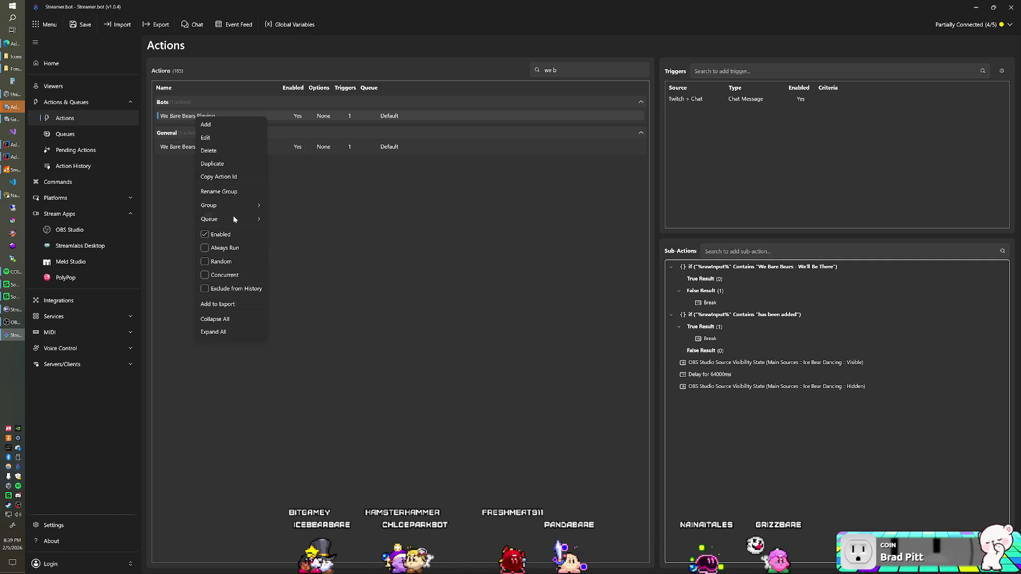
left_click(228, 235)
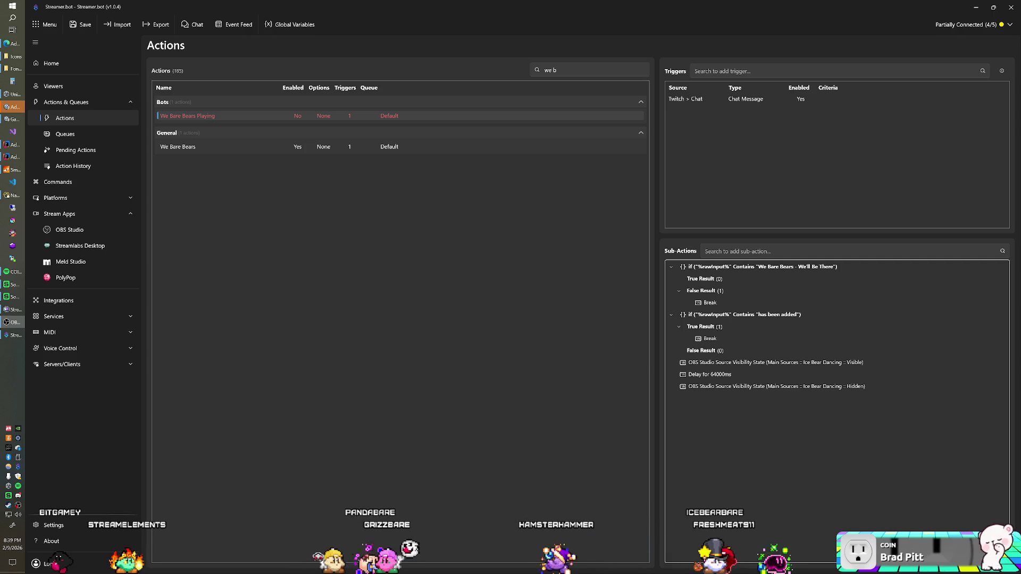
key("alt+Tab")
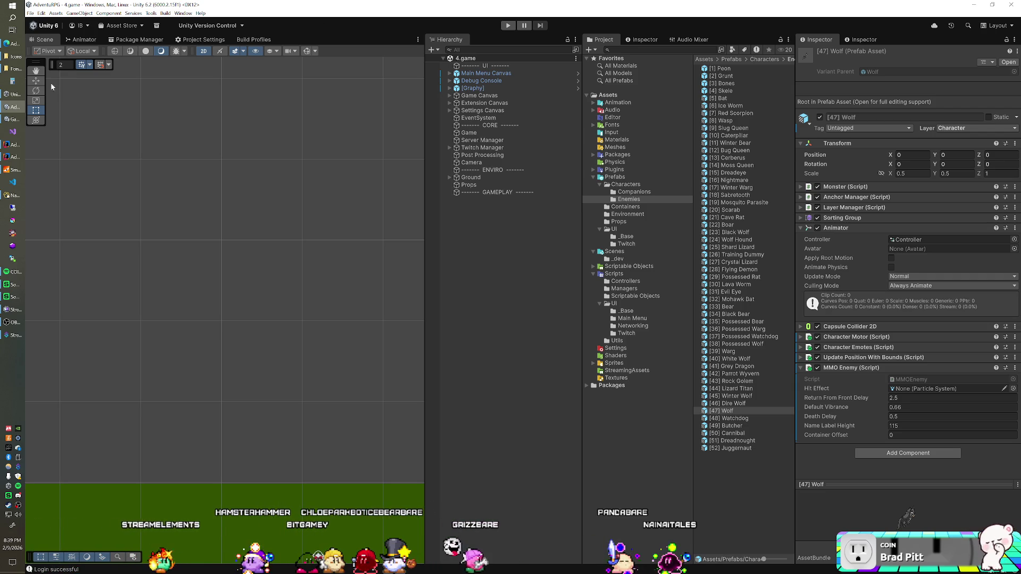
left_click(19, 155)
Show EnemyManager.java at its currentEnemyID declaration, then switch over to Unity
scroll(193, 139, "up", 15)
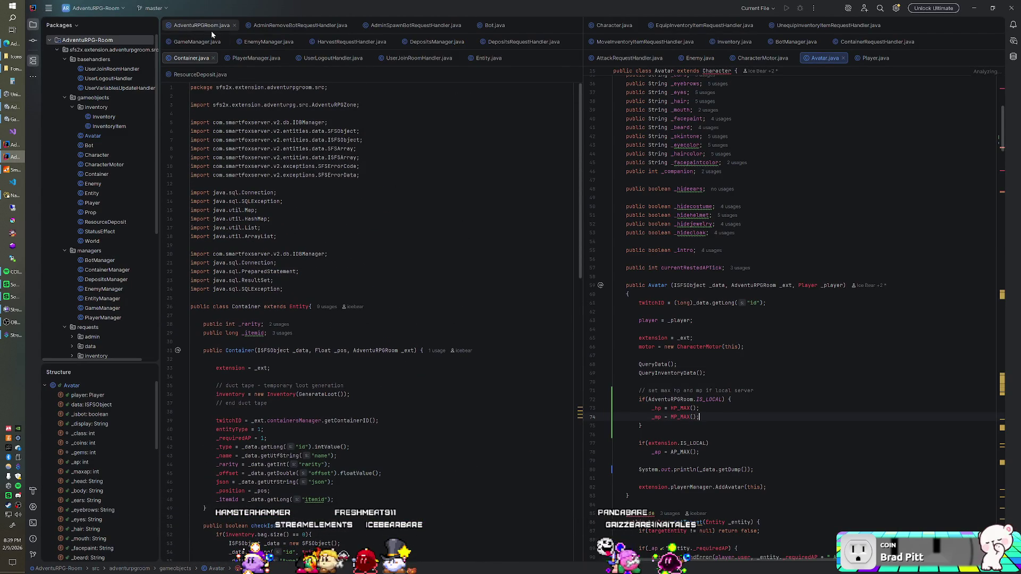
left_click(270, 42)
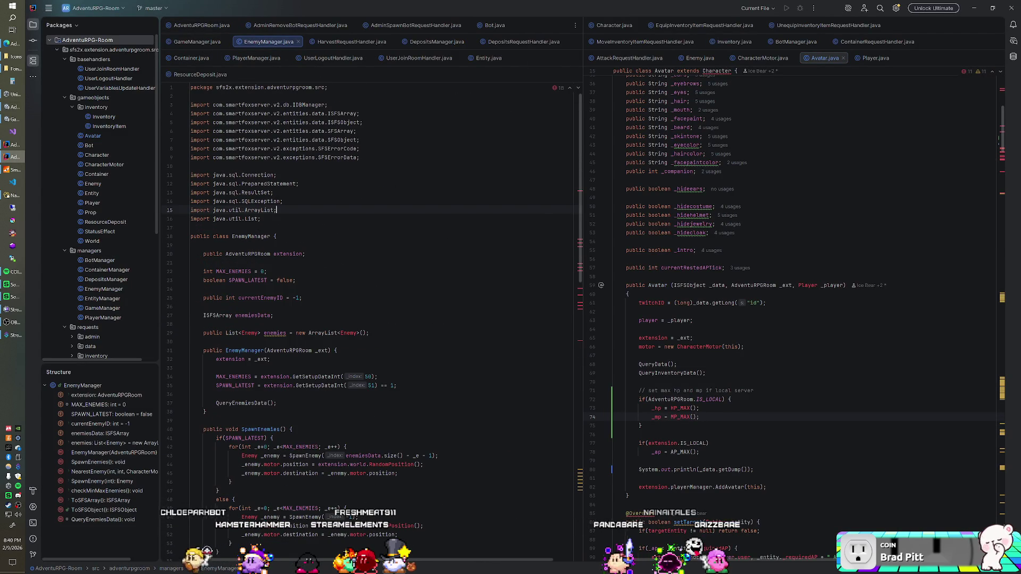
left_click(319, 298)
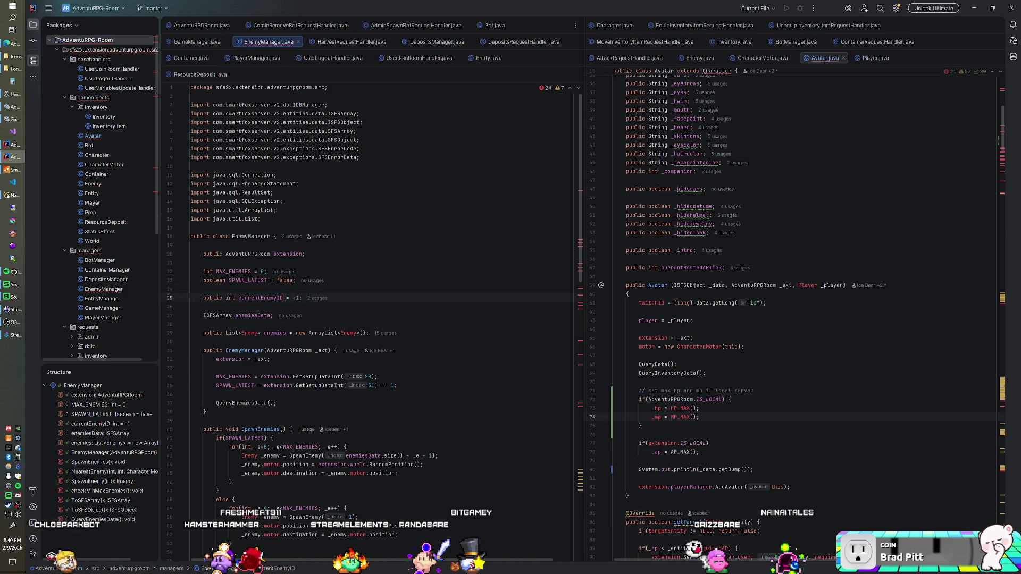
key("alt+Tab")
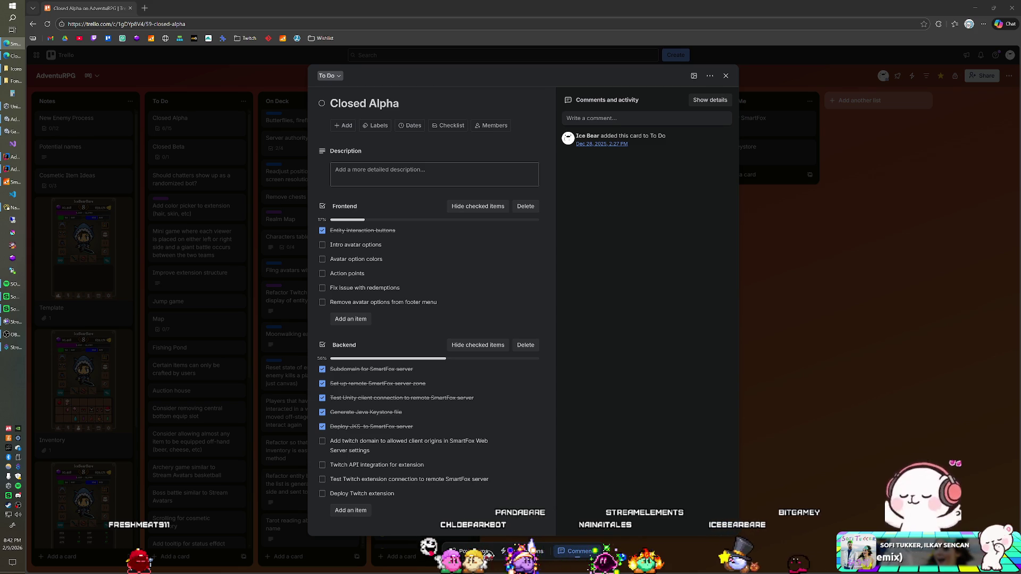
Close the Closed Alpha card to return to the AdventuRPG board
left_click(466, 59)
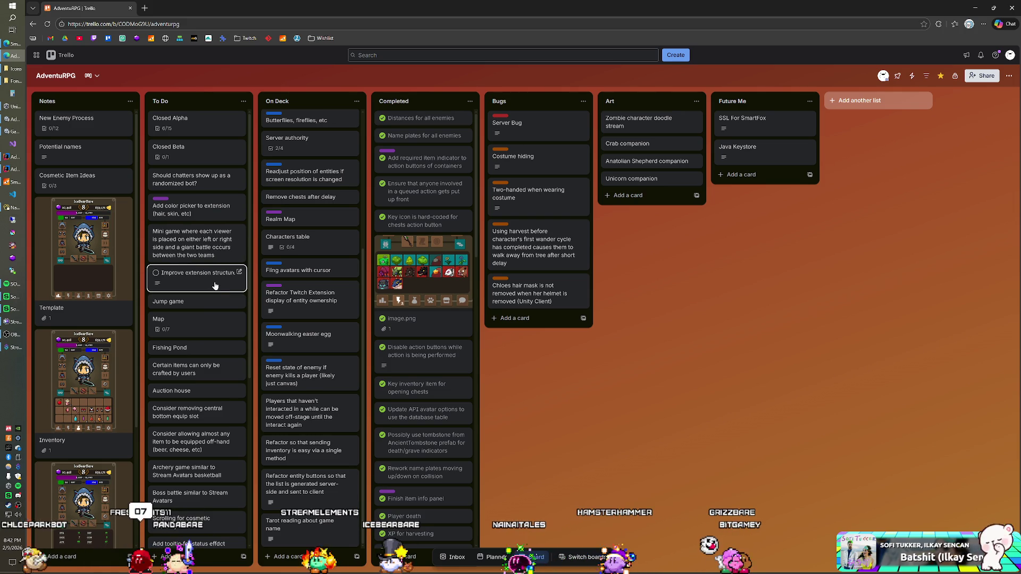
scroll(204, 324, "down", 2)
scroll(206, 329, "down", 1)
scroll(206, 329, "up", 3)
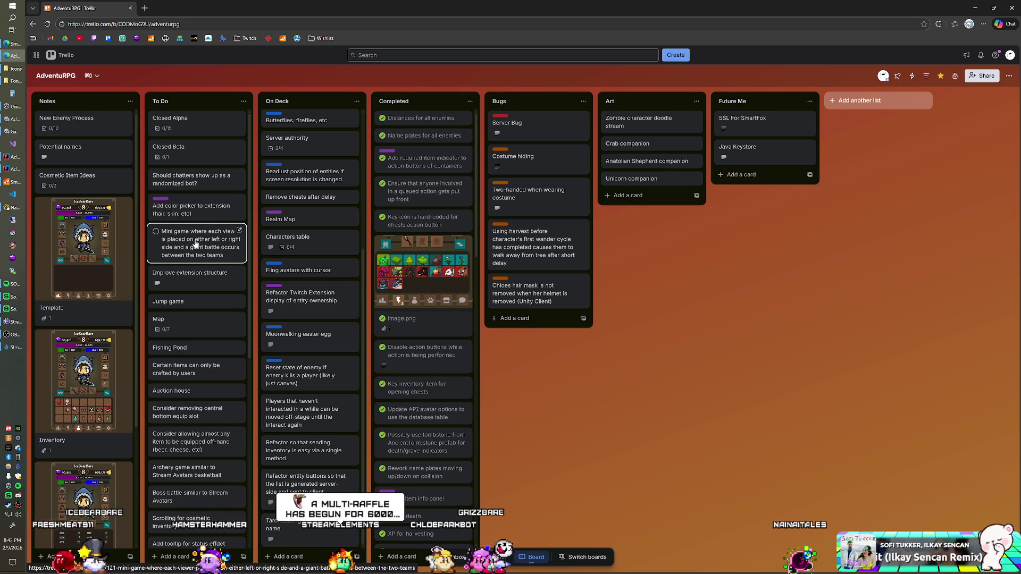
scroll(191, 256, "down", 4)
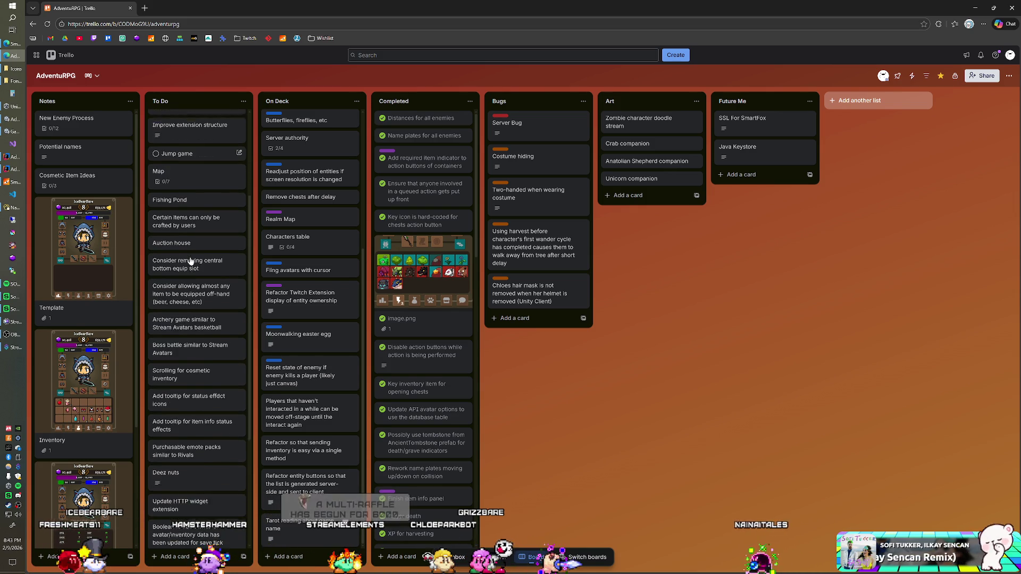
scroll(191, 260, "up", 4)
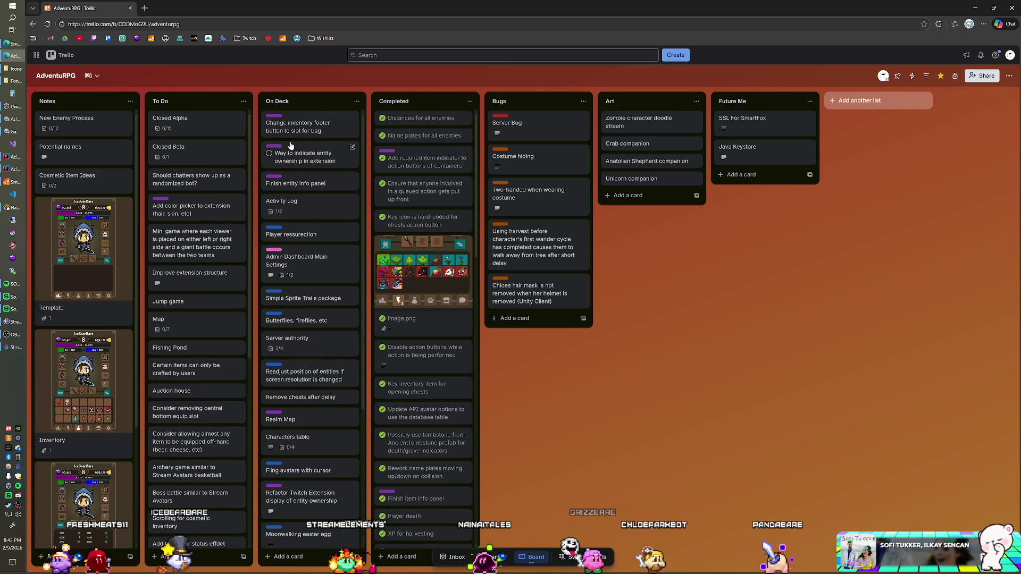
scroll(286, 236, "up", 4)
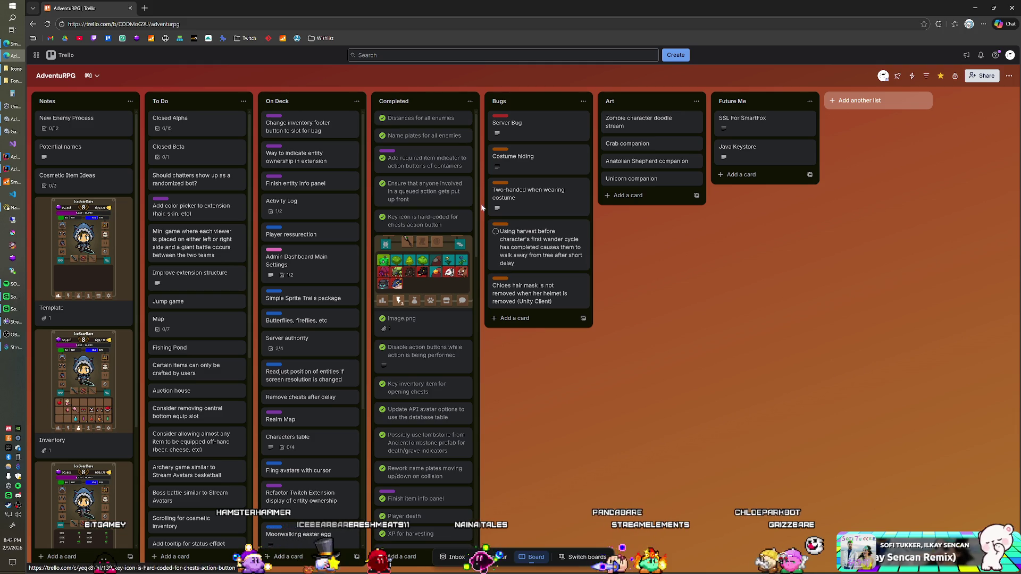
scroll(208, 213, "down", 3)
scroll(207, 212, "down", 5)
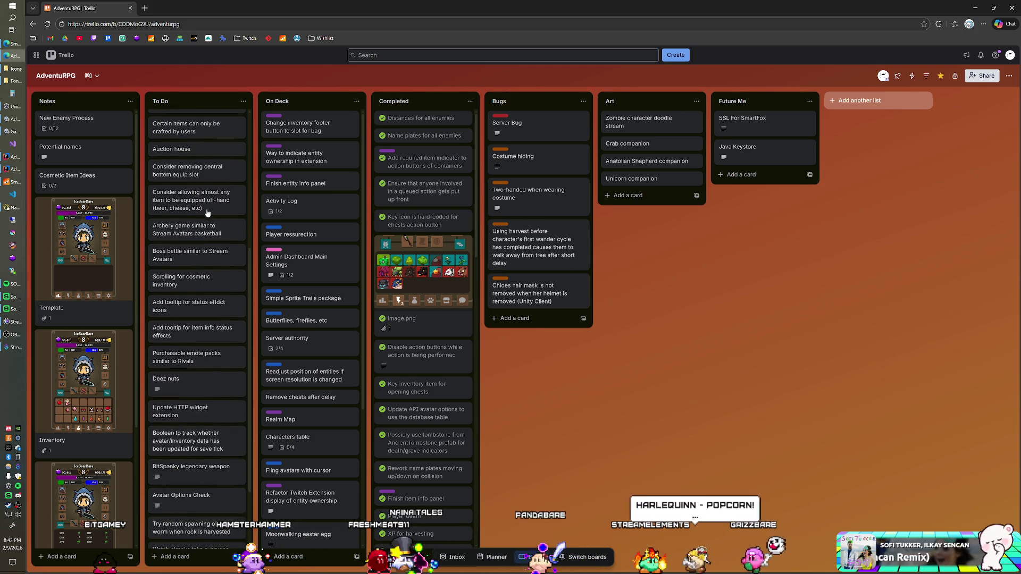
scroll(207, 212, "up", 8)
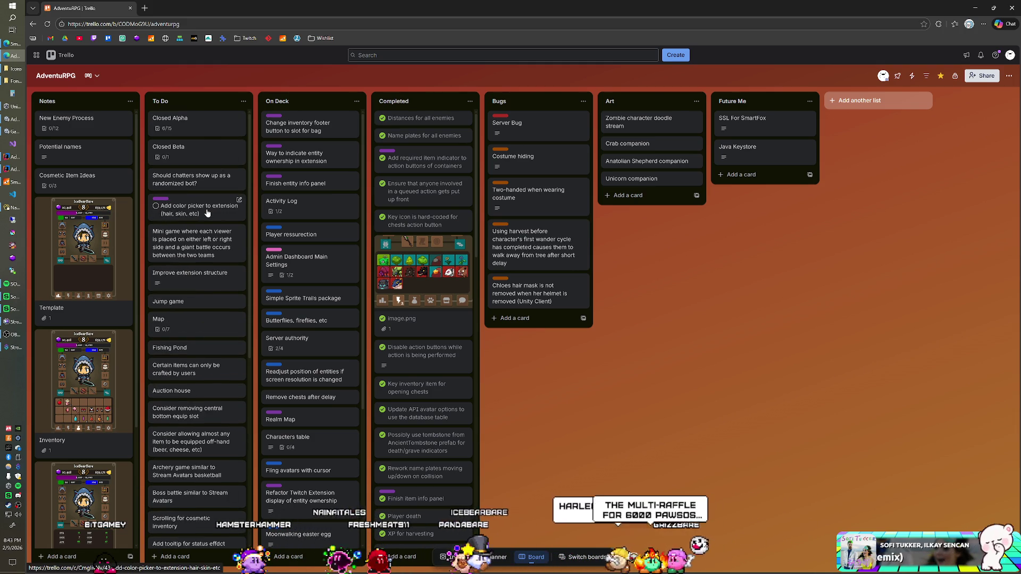
scroll(208, 212, "down", 3)
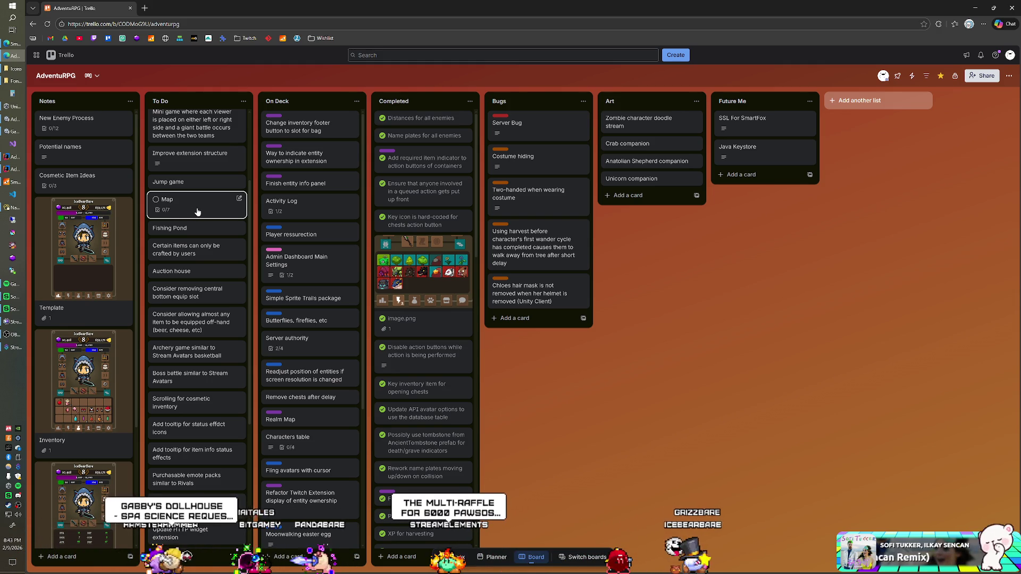
scroll(197, 212, "down", 3)
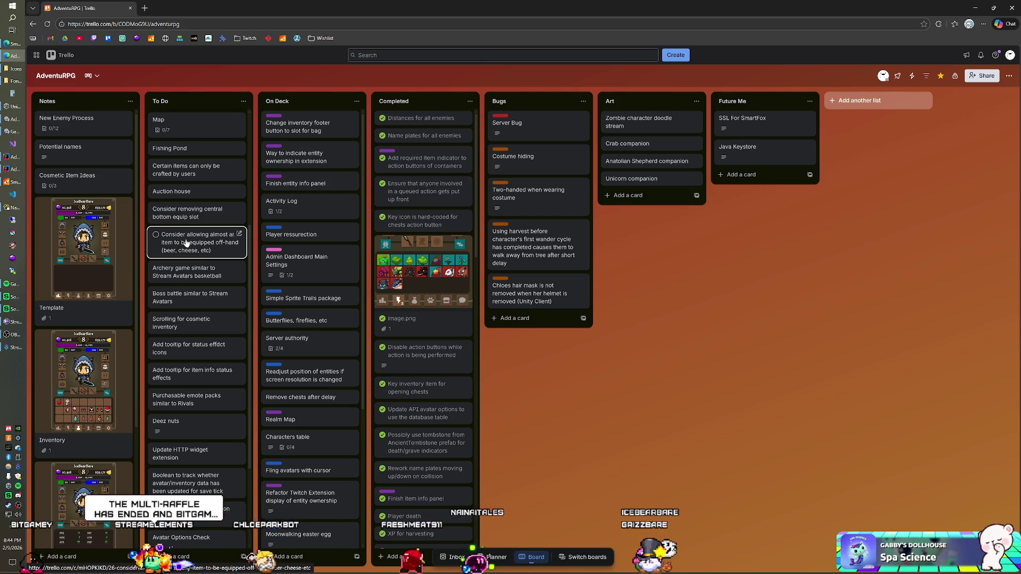
scroll(187, 243, "down", 1)
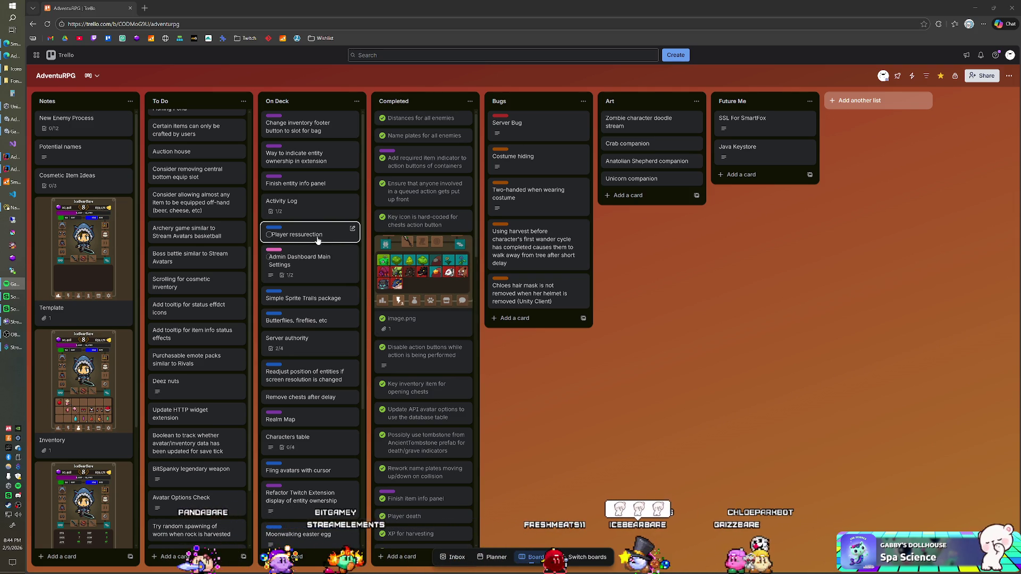
scroll(223, 242, "down", 1)
scroll(223, 247, "down", 1)
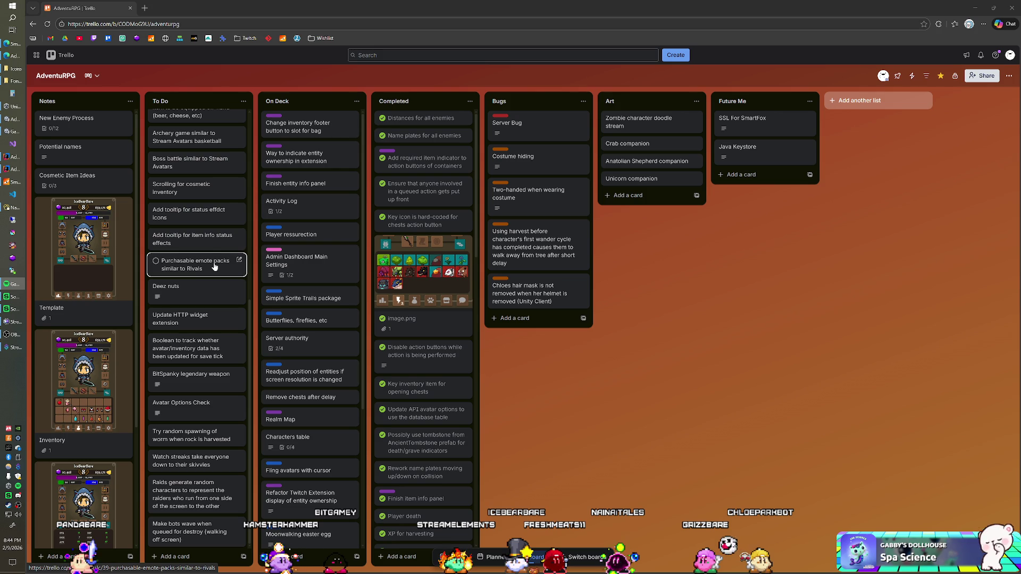
scroll(213, 271, "up", 3)
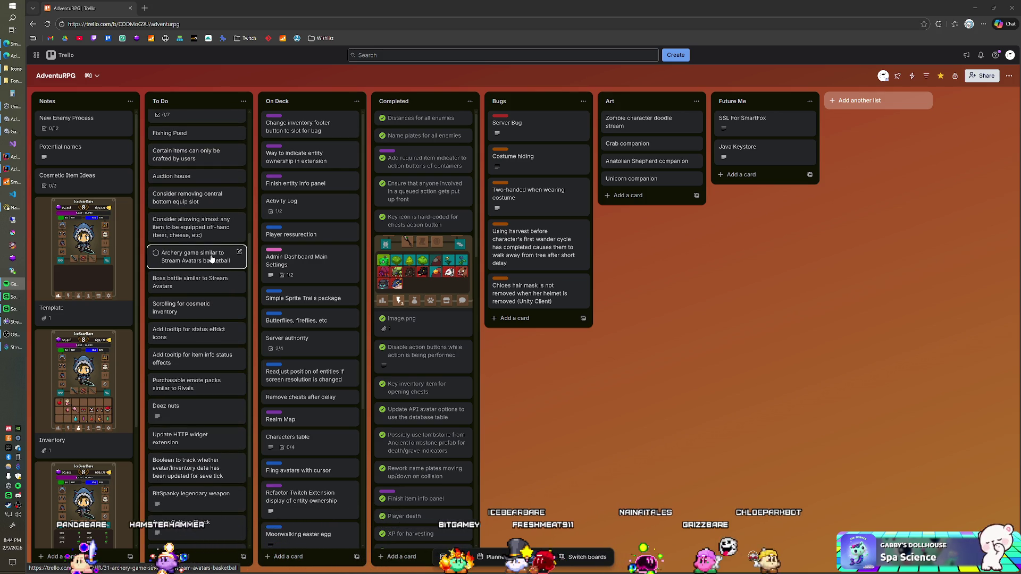
scroll(210, 259, "up", 4)
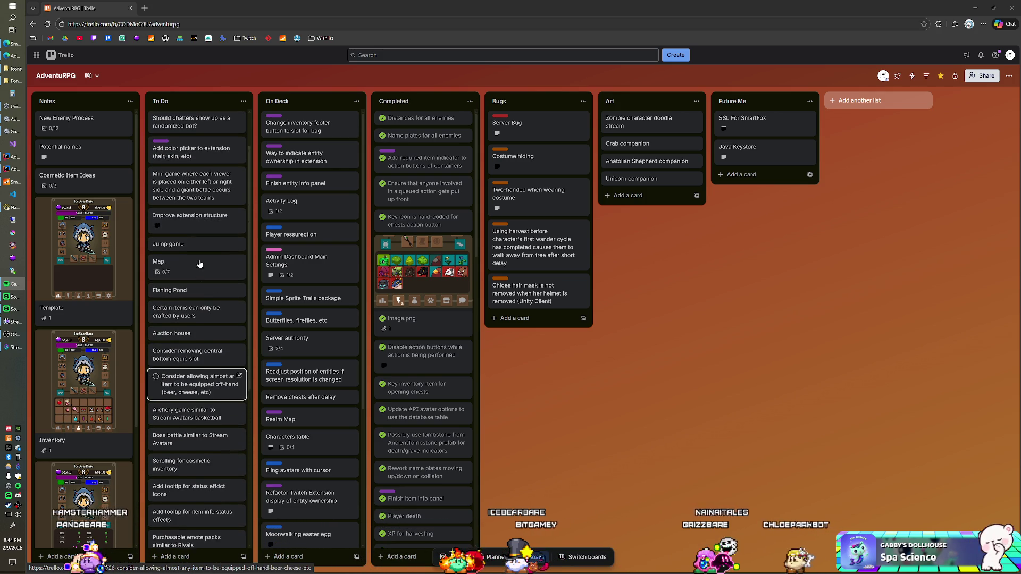
scroll(319, 245, "down", 2)
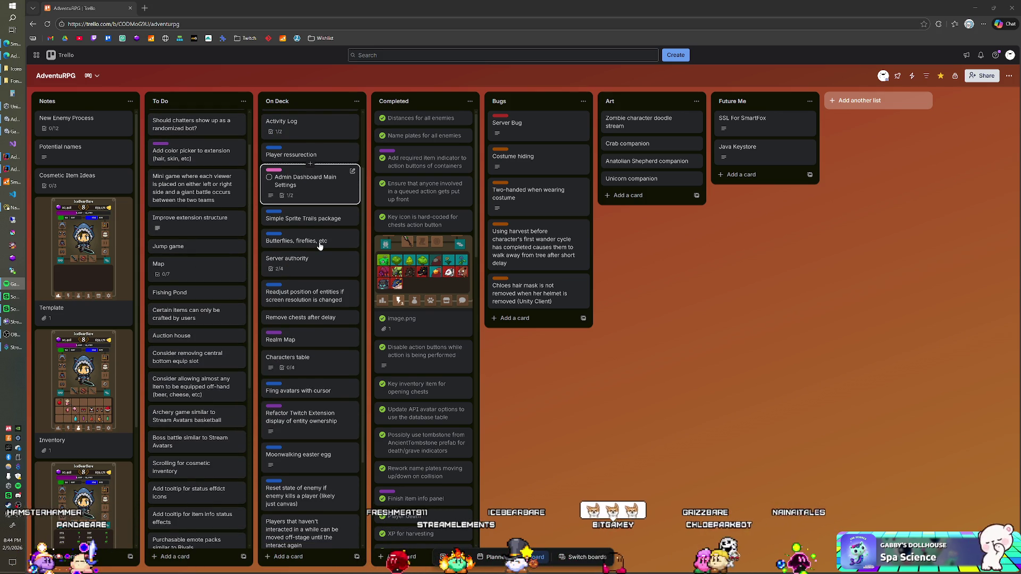
scroll(320, 246, "down", 2)
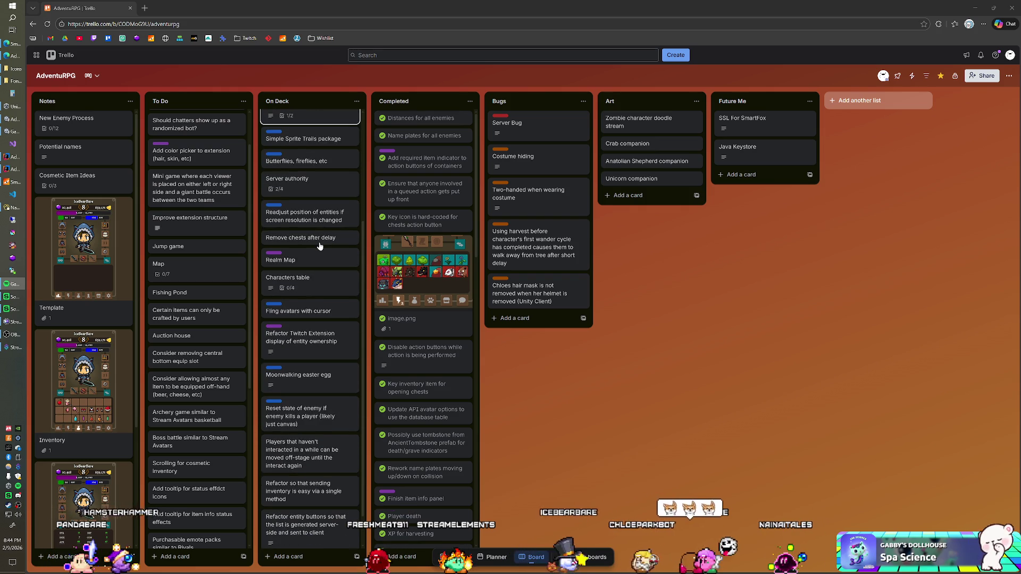
scroll(320, 245, "down", 1)
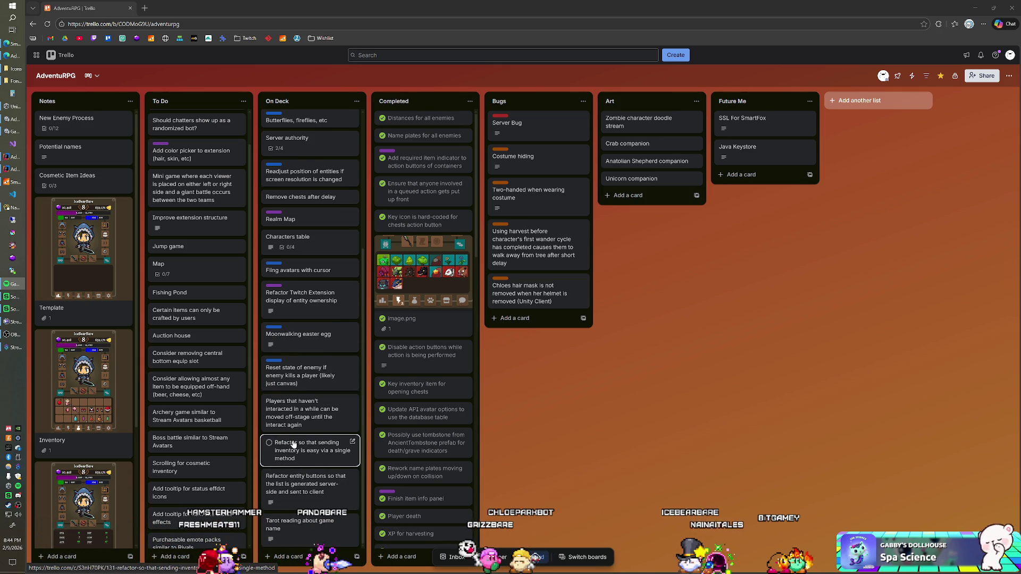
scroll(294, 441, "up", 2)
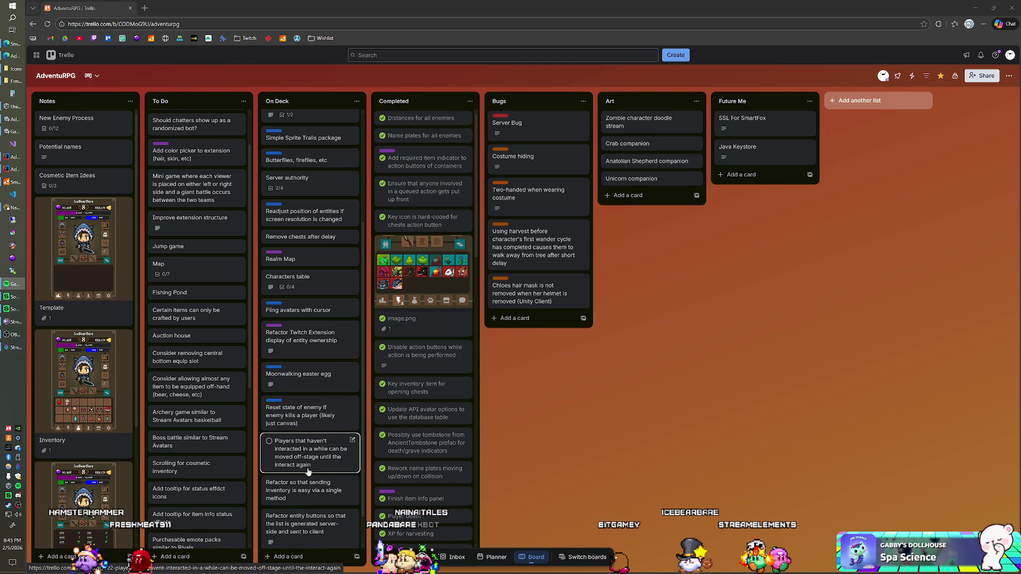
left_click(301, 335)
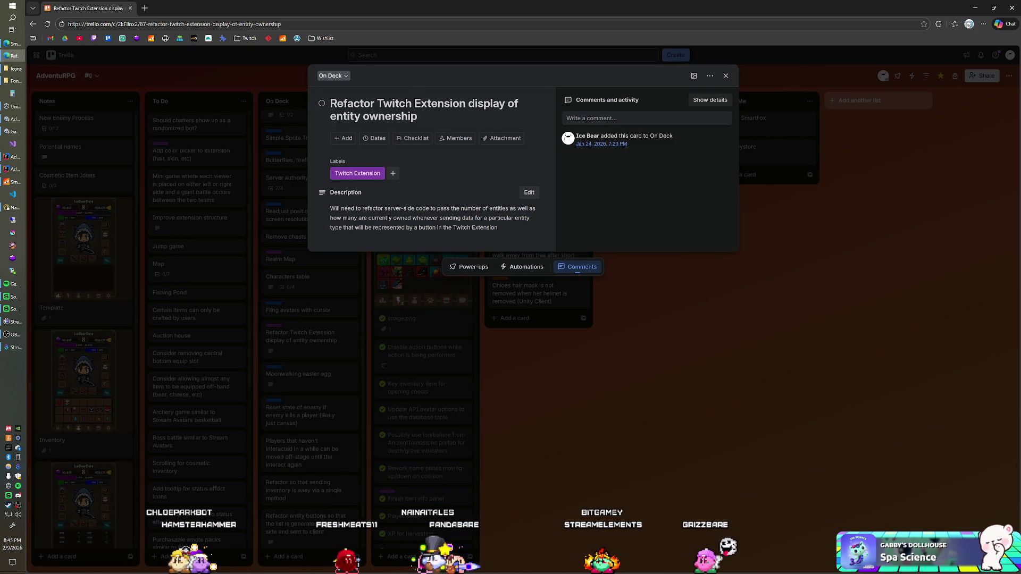
Move the entity ownership refactor card into Completed and drag another card upward
left_click(563, 397)
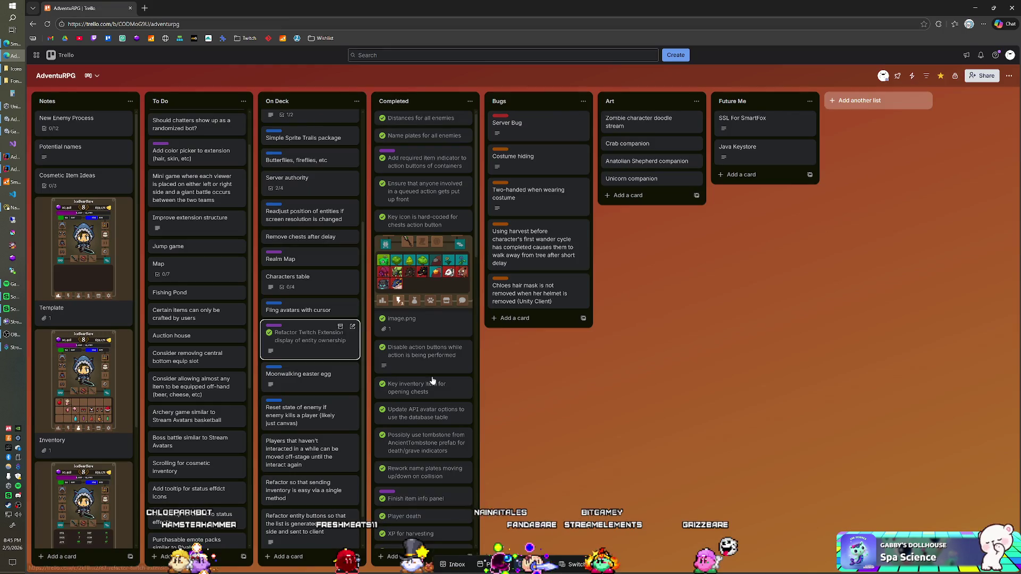
left_click_drag(302, 340, 424, 245)
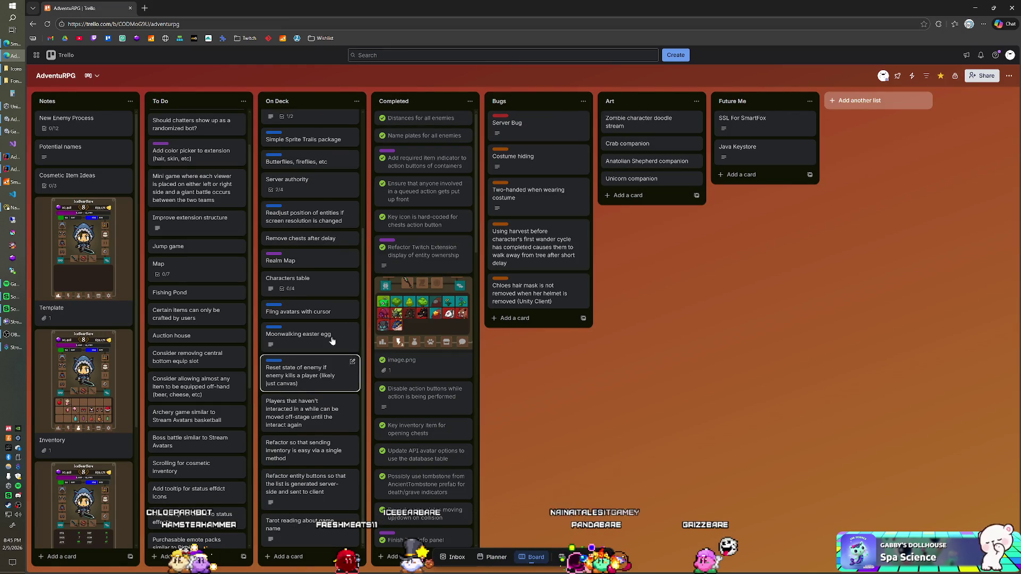
scroll(330, 349, "up", 1)
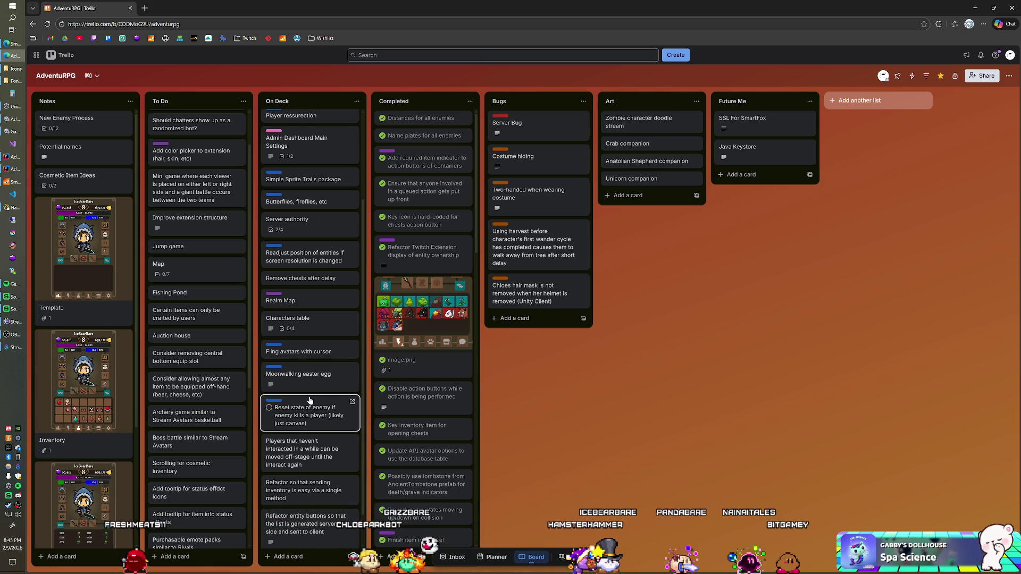
mouse_move(306, 431)
left_mouse_down()
mouse_move(306, 441)
mouse_move(307, 118)
left_mouse_up()
scroll(313, 297, "down", 3)
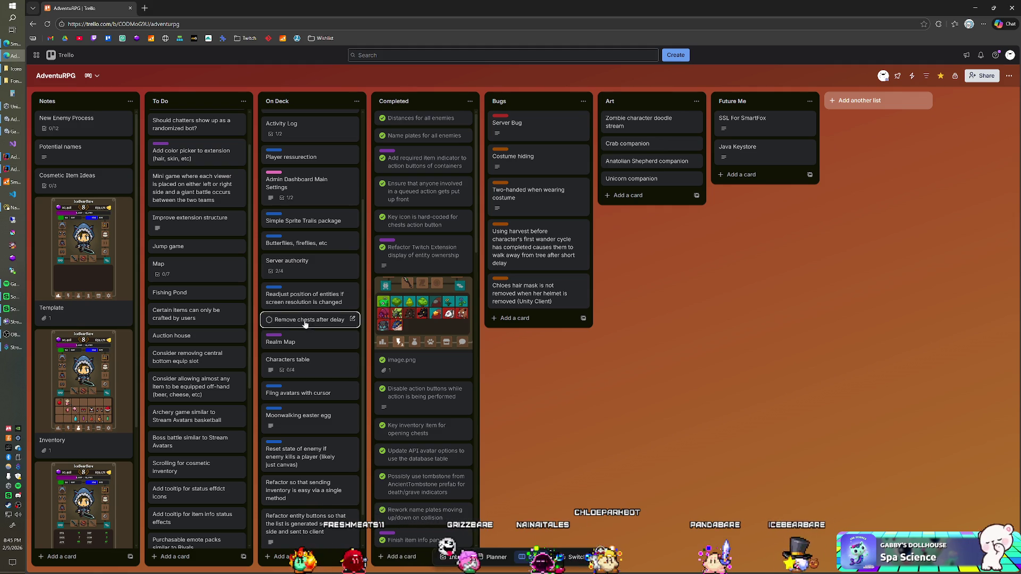
Move the Reset state of enemy card to the top of On Deck
mouse_move(304, 461)
left_mouse_down()
mouse_move(298, 130)
mouse_move(319, 162)
left_mouse_up()
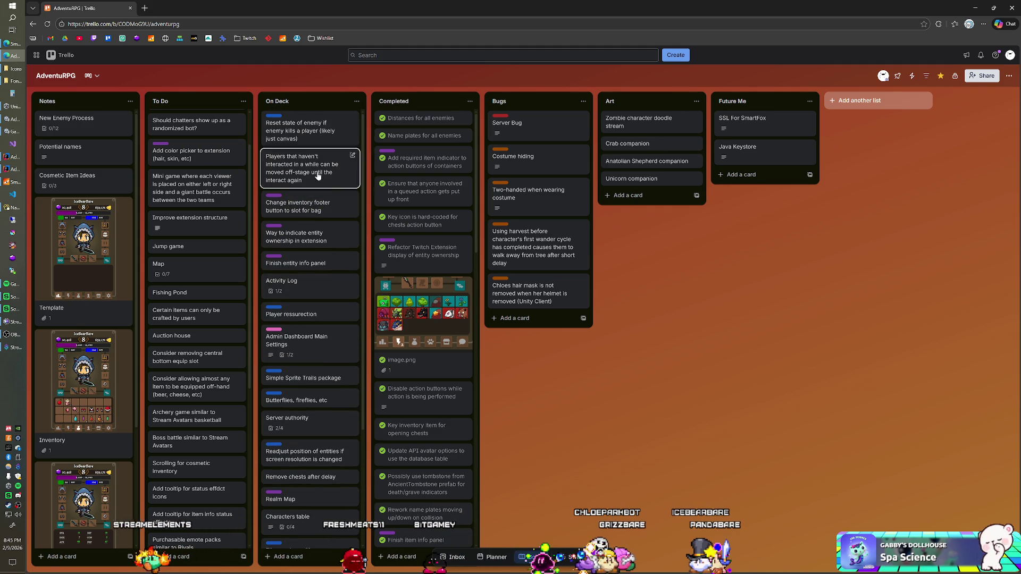
scroll(314, 202, "down", 2)
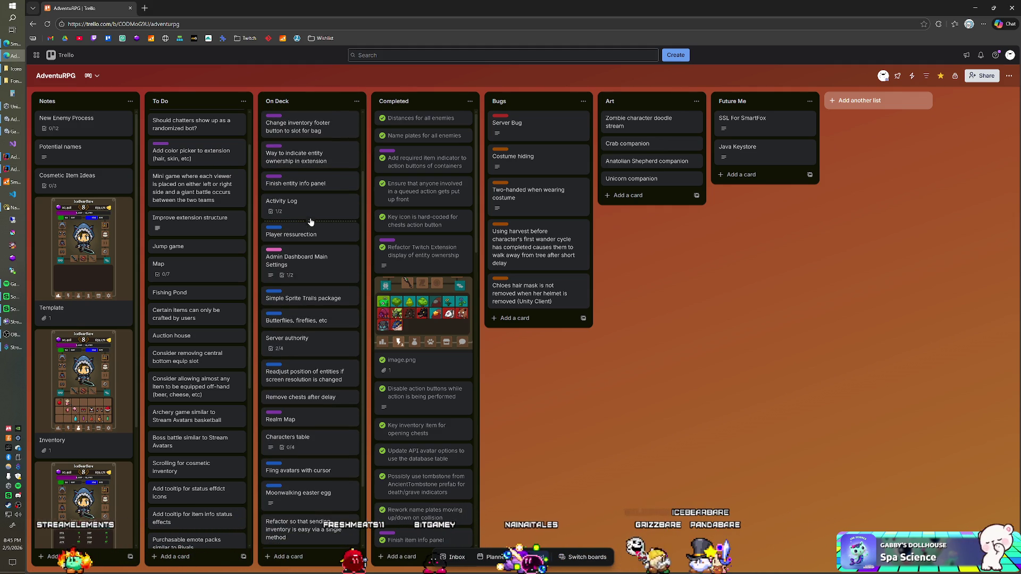
scroll(311, 222, "up", 1)
scroll(311, 222, "up", 1)
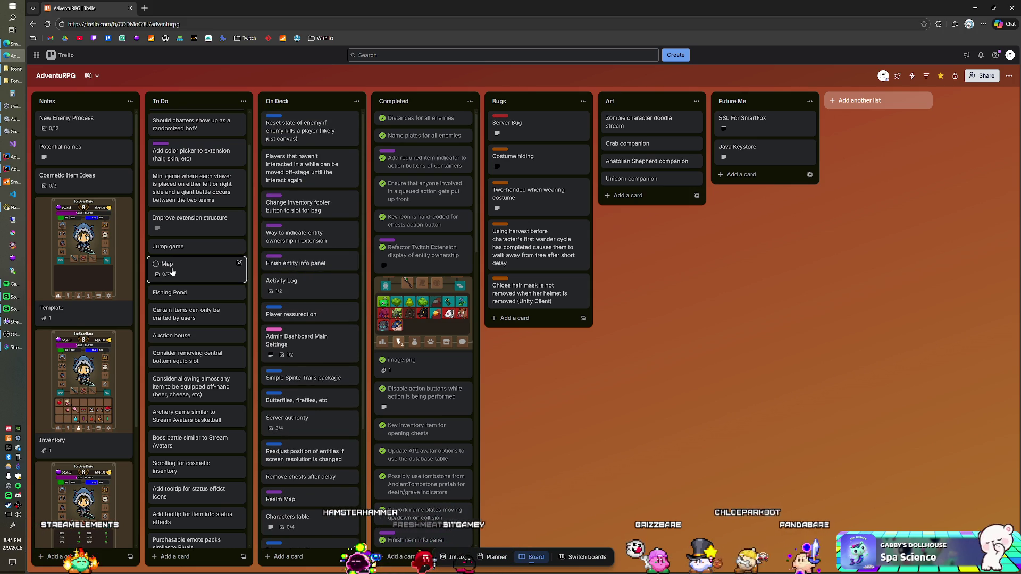
Put Map at the top of To Do, raise Realm Map in On Deck, and shrink the browser
mouse_move(187, 258)
left_mouse_down()
mouse_move(200, 230)
mouse_move(183, 126)
left_mouse_up()
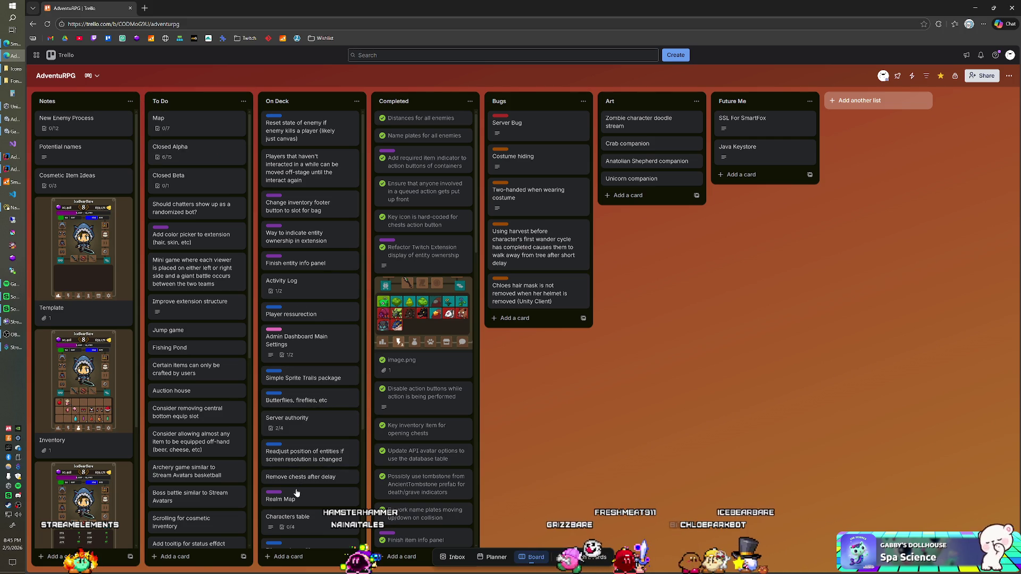
mouse_move(296, 326)
left_mouse_down()
mouse_move(295, 178)
mouse_move(297, 233)
left_mouse_up()
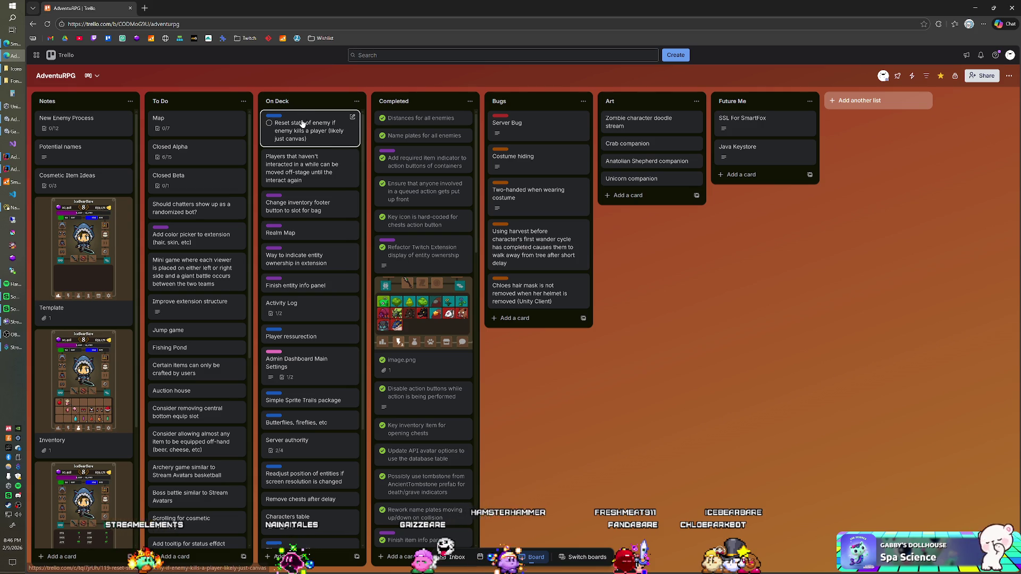
mouse_move(212, 7)
left_mouse_down()
mouse_move(284, 49)
mouse_move(871, 72)
mouse_move(789, 91)
left_mouse_up()
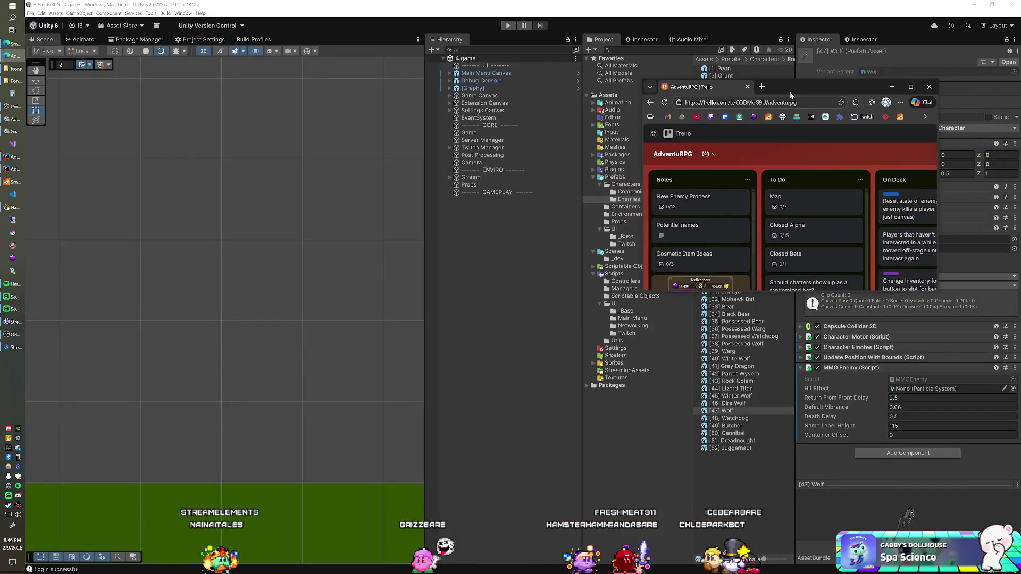
Move the Trello window to the top-right edge to uncover the Wolf Inspector, then bring Navicat forward
left_click_drag(691, 91, 1020, 1)
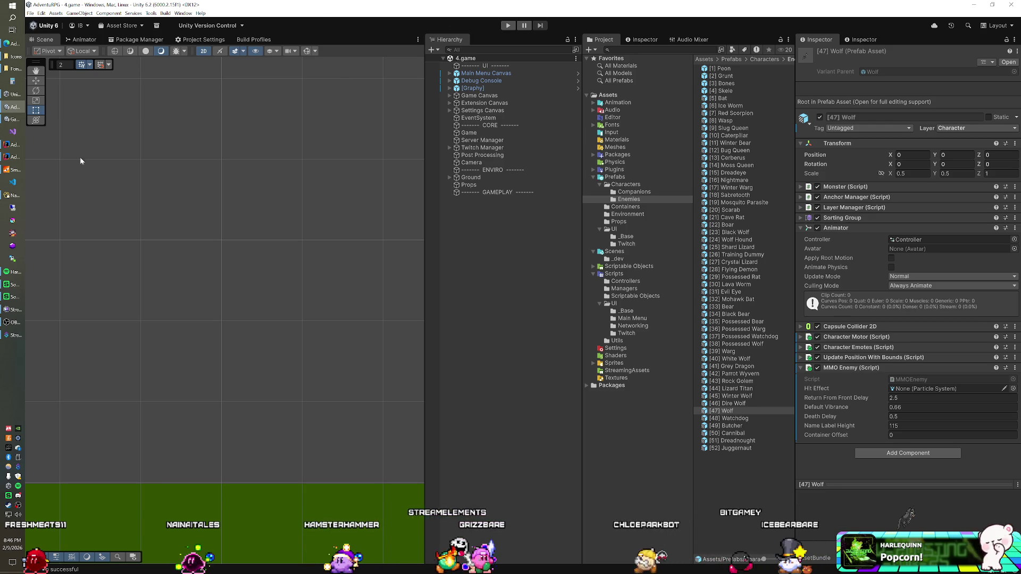
left_click(5, 198)
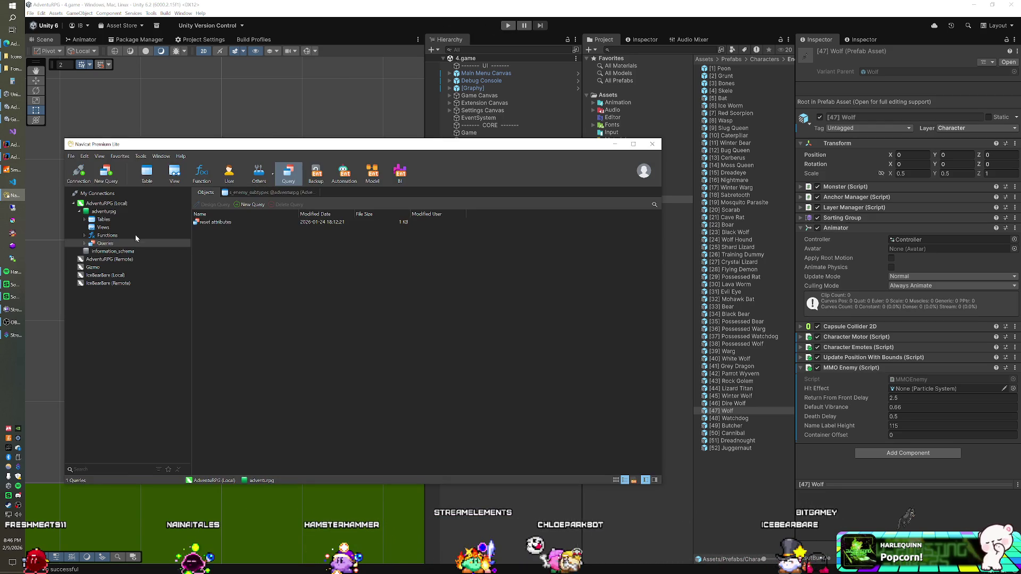
Set botcount's datalong value in the s_setup table to 6, then minimize Navicat
left_click(97, 218)
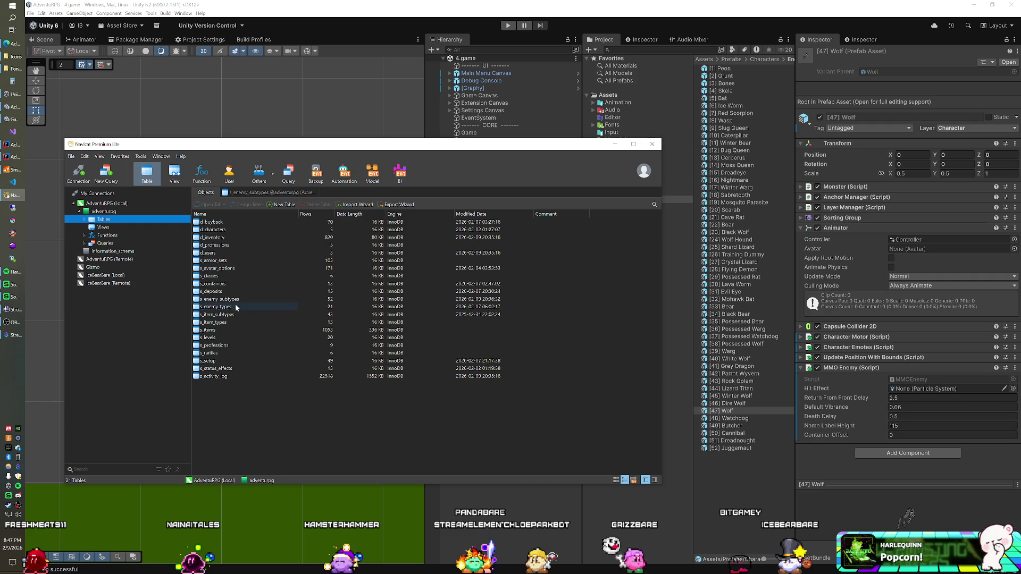
left_click(208, 361)
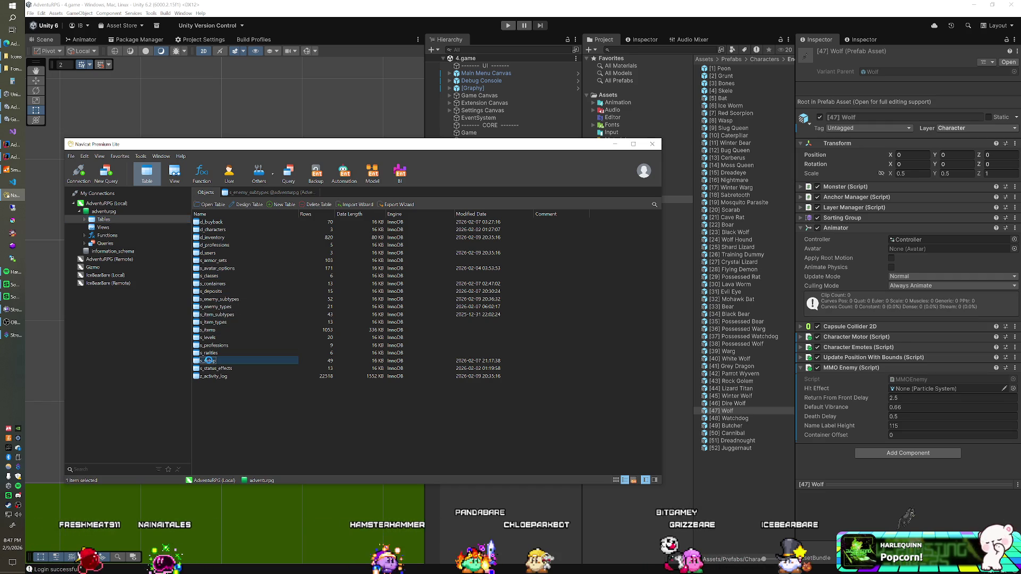
double_click(209, 361)
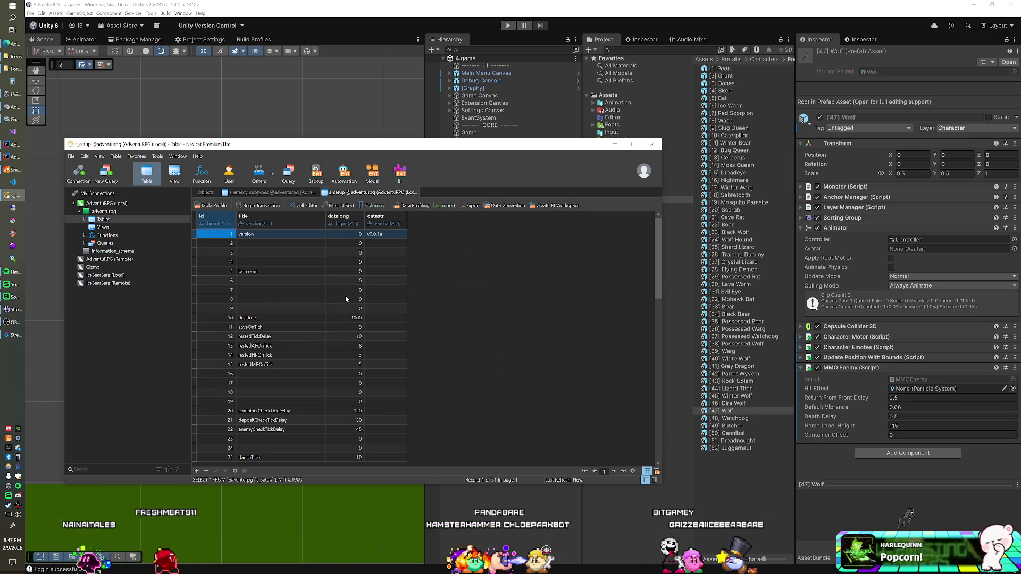
left_click(343, 271)
type("6")
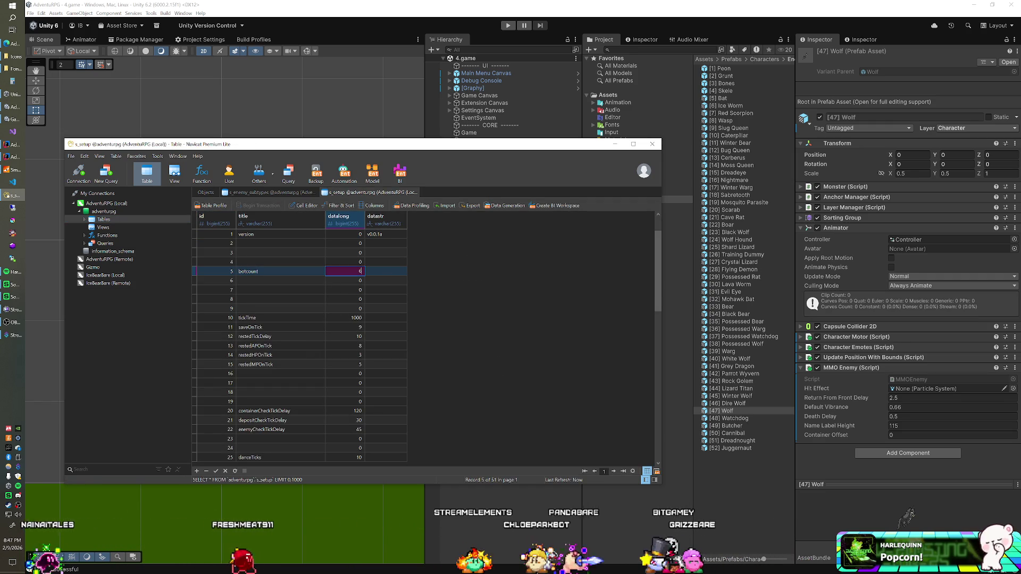
left_click(10, 195)
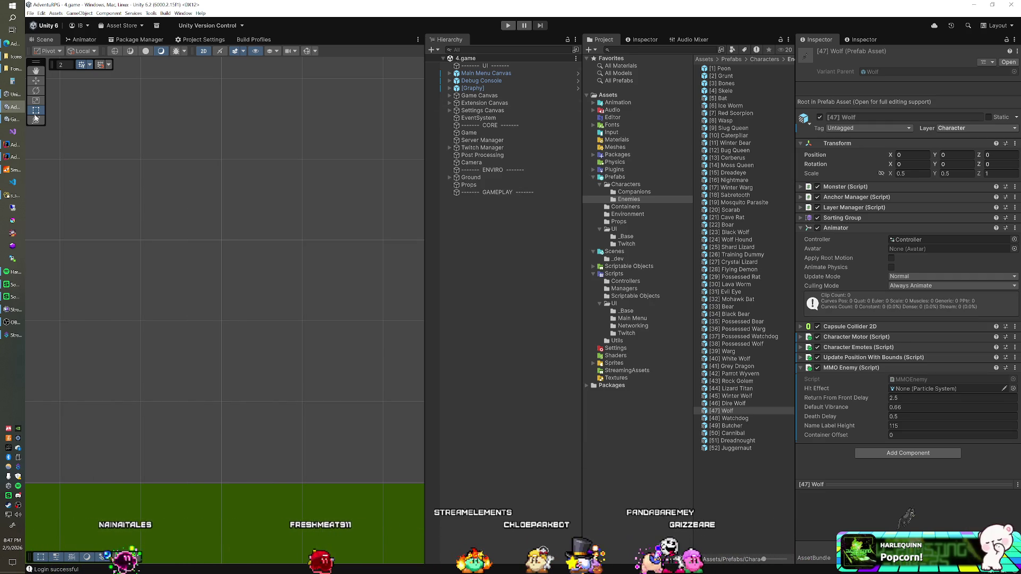
Check the SmartFoxServer console and hide it again
left_click(10, 170)
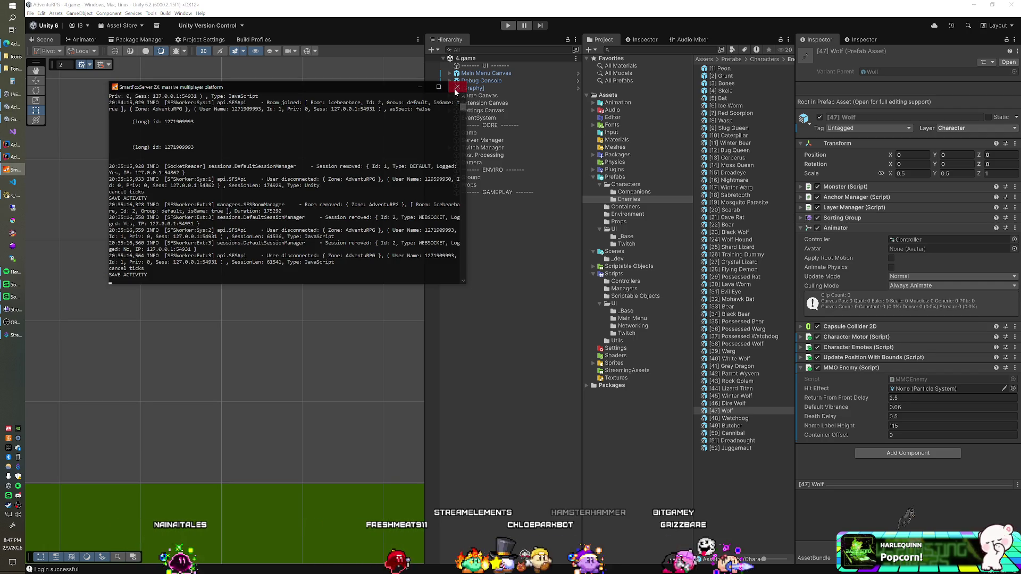
left_click(456, 89)
left_click(5, 174)
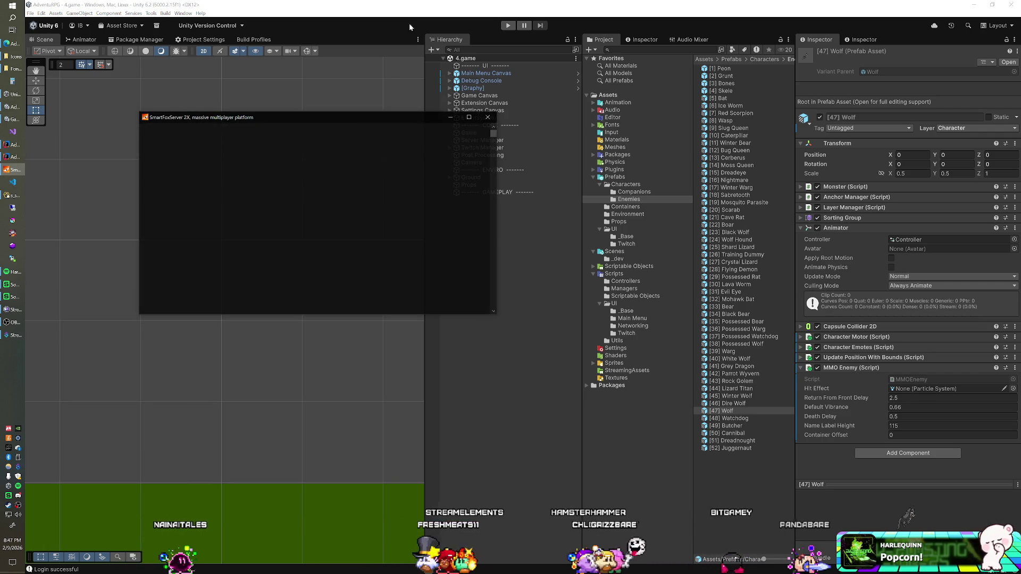
left_click(408, 22)
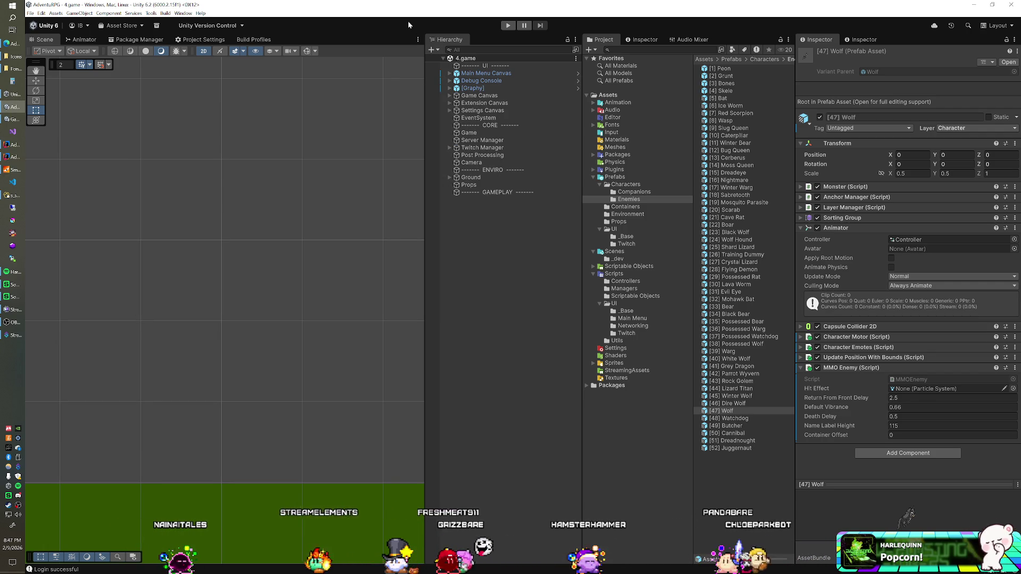
Run the game in play mode, stop it, and bring up the SmartFoxServer console
key("ctrl+p")
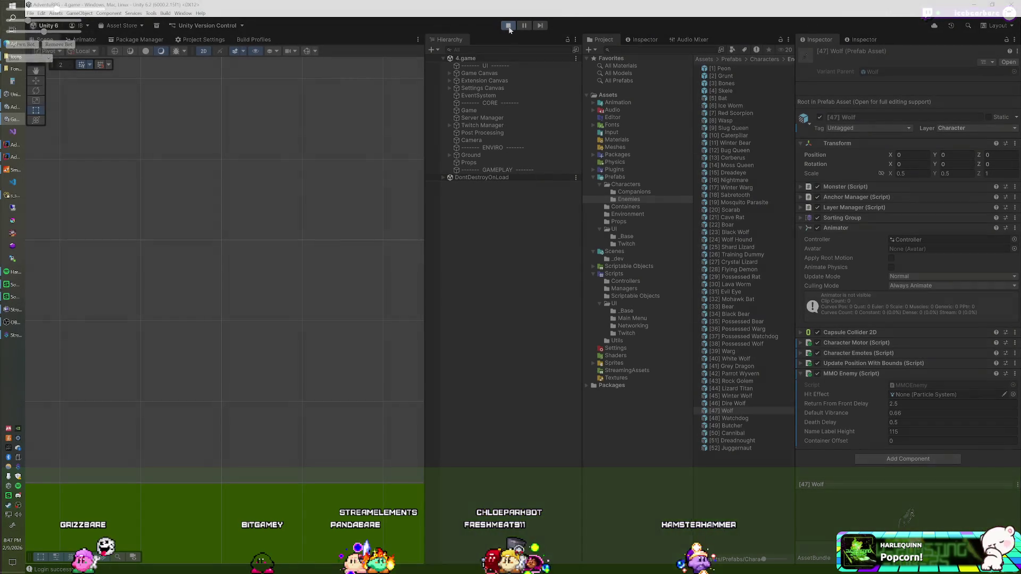
left_click(508, 26)
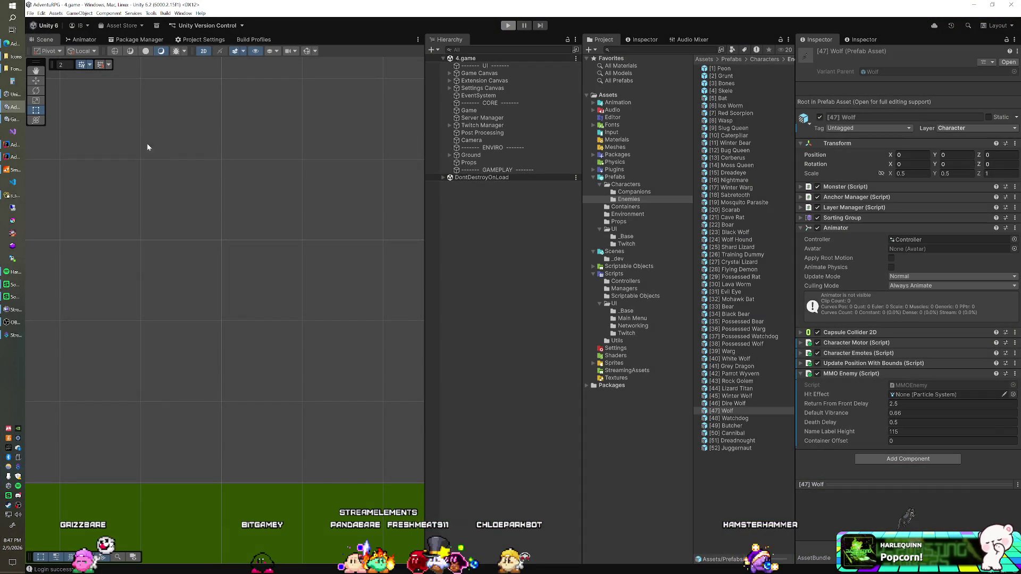
left_click(15, 169)
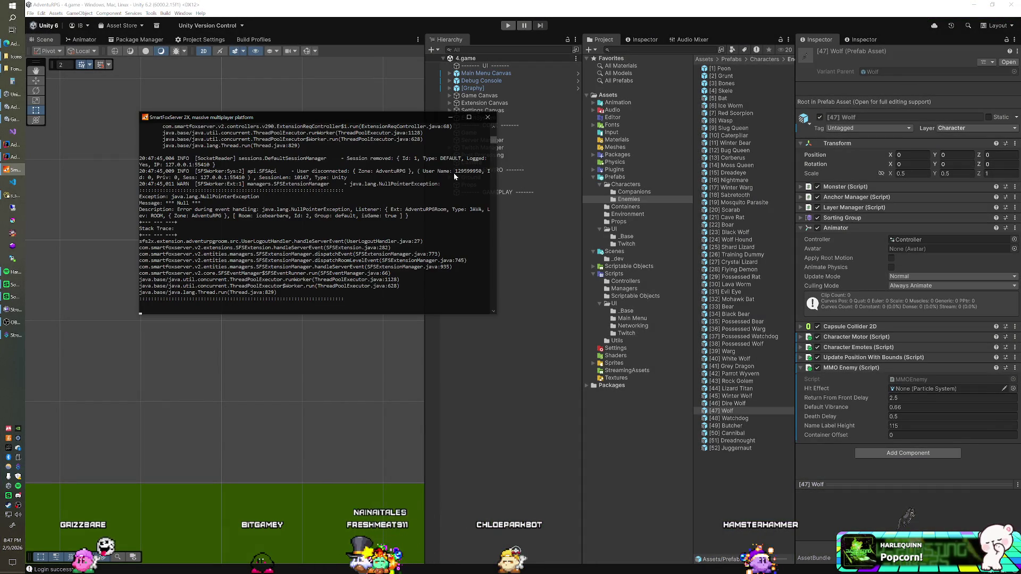
Restart SmartFoxServer, replay the game, and read the 'bound must be positive' error in its log
left_click(488, 117)
left_click(12, 169)
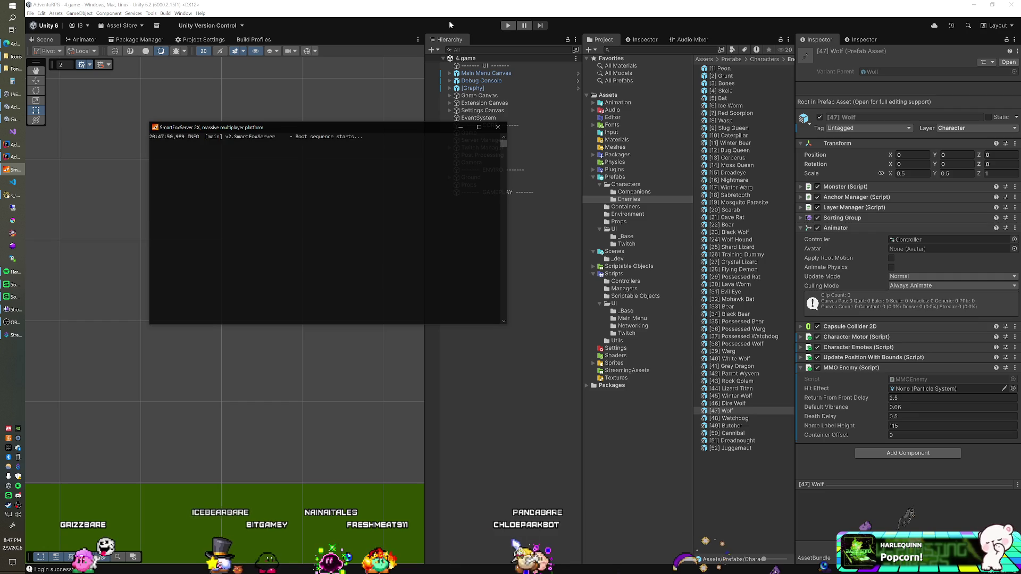
left_click(444, 21)
key("ctrl+p")
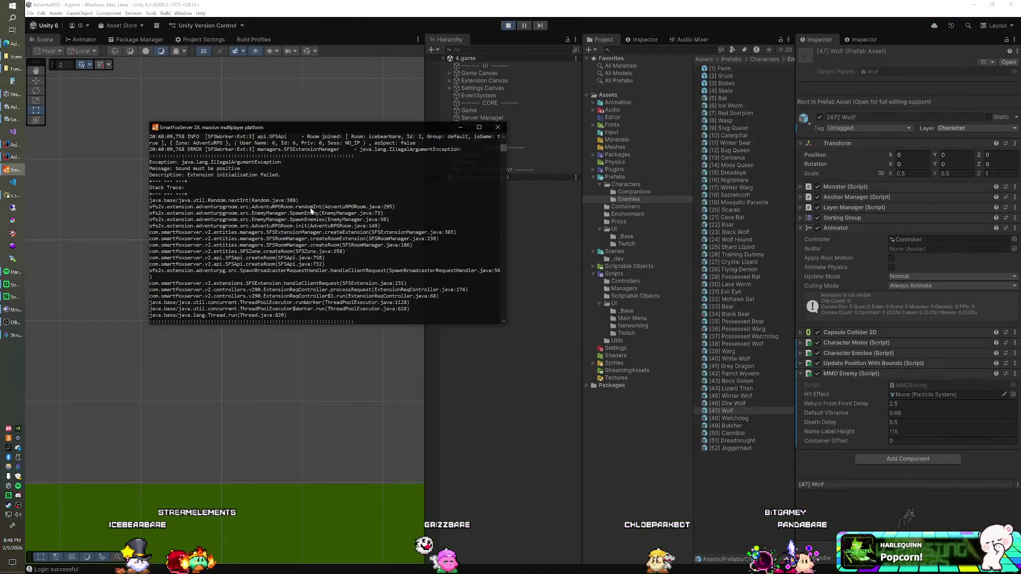
scroll(311, 207, "up", 10)
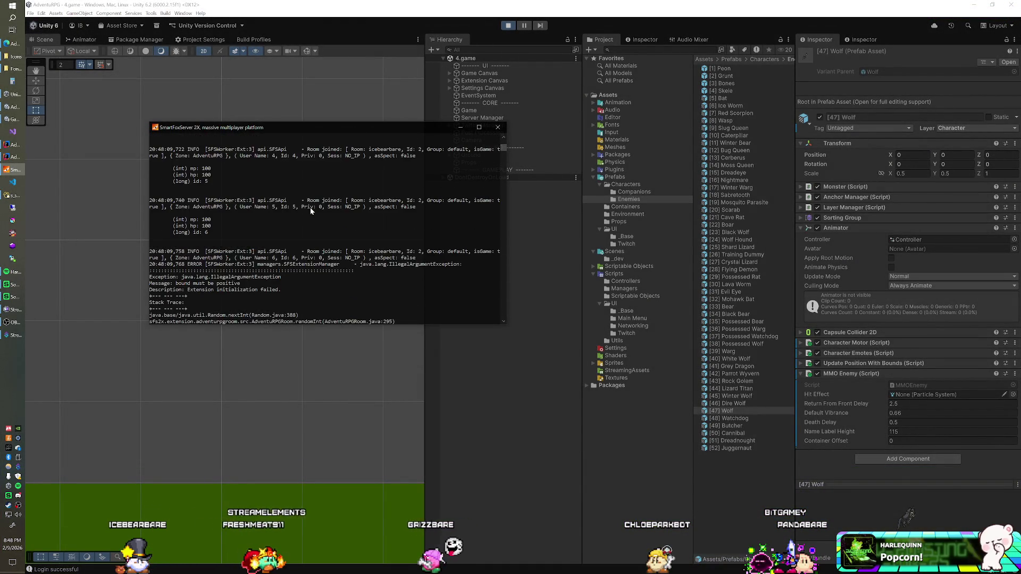
scroll(311, 208, "down", 12)
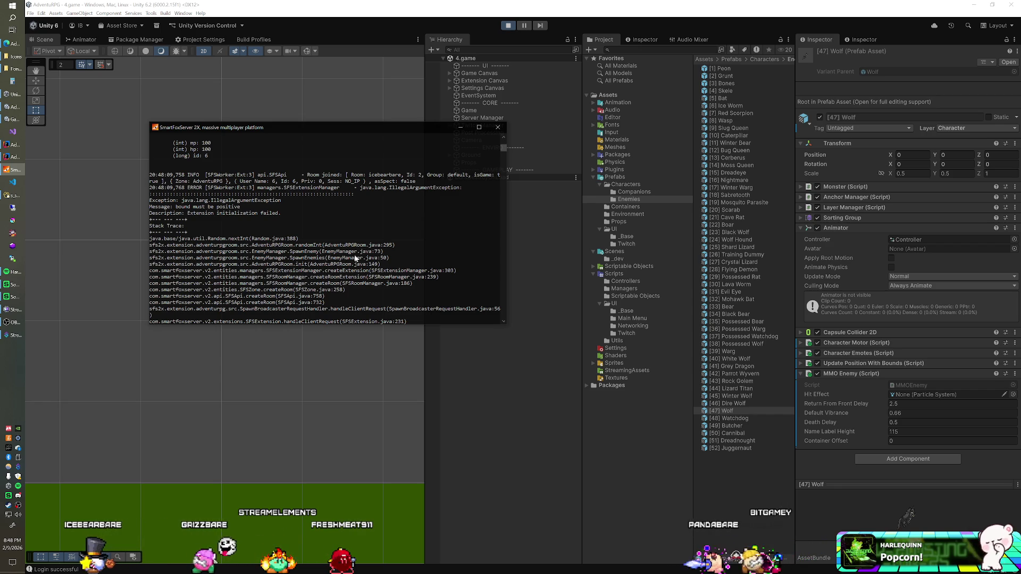
key("alt+Tab")
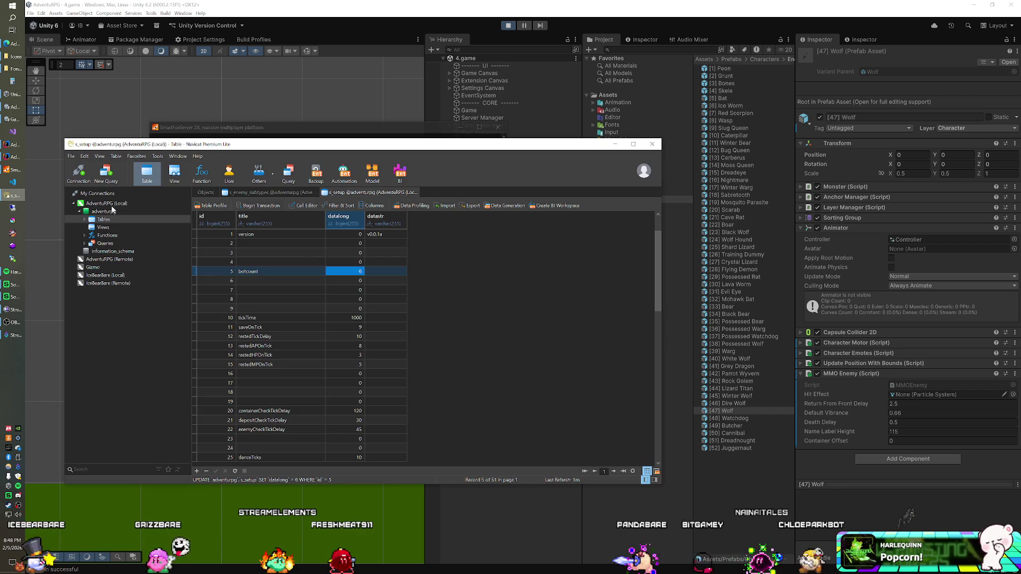
Run 'update s_enemy_subtypes set exclude = 0' in a new query, affecting 52 rows, then return to the server console
left_click(262, 193)
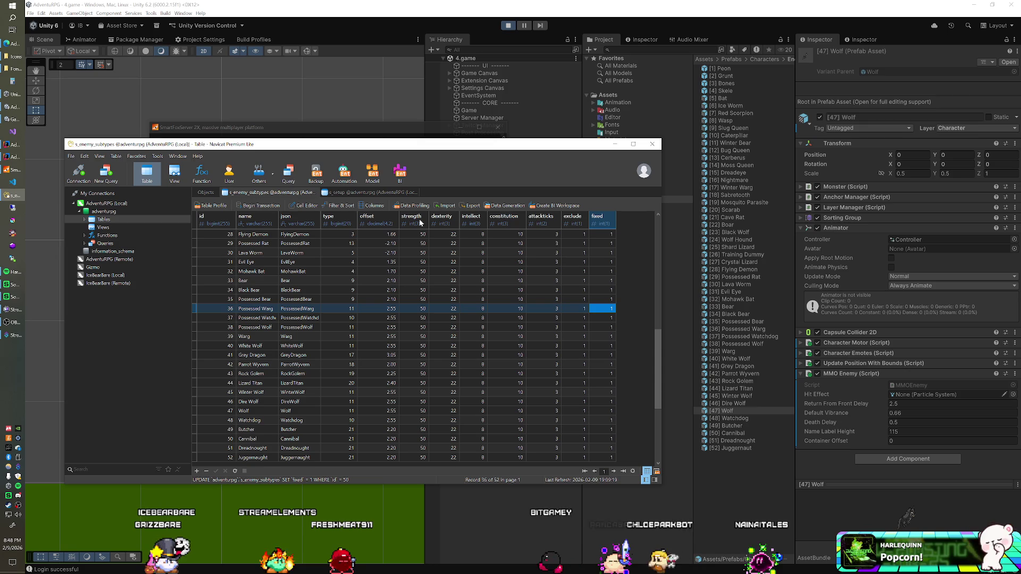
left_click(371, 193)
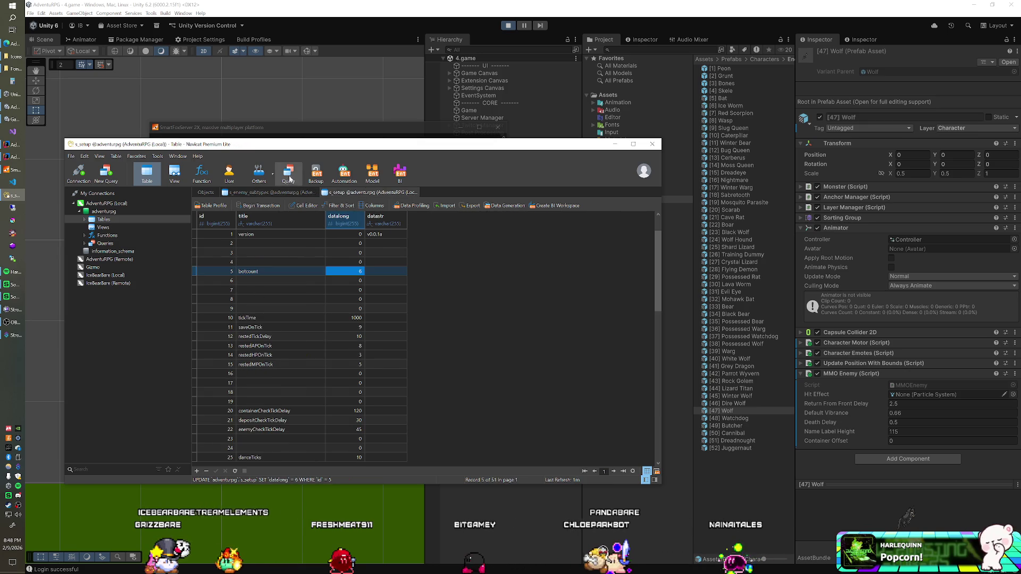
left_click(288, 173)
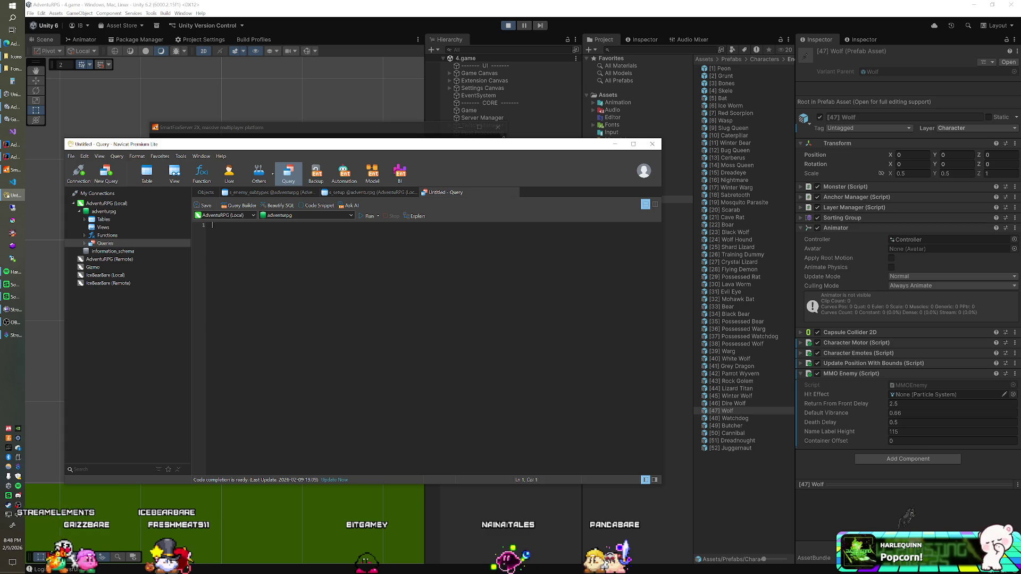
type("update s_enemy_subtypes set exclude = 0")
key("ctrl+r")
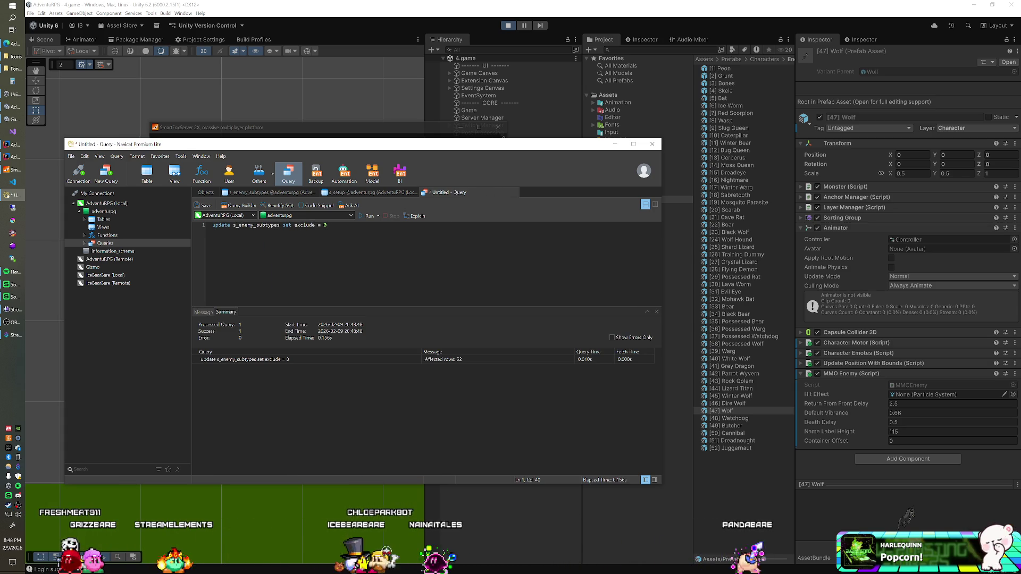
left_click(334, 27)
left_click(13, 170)
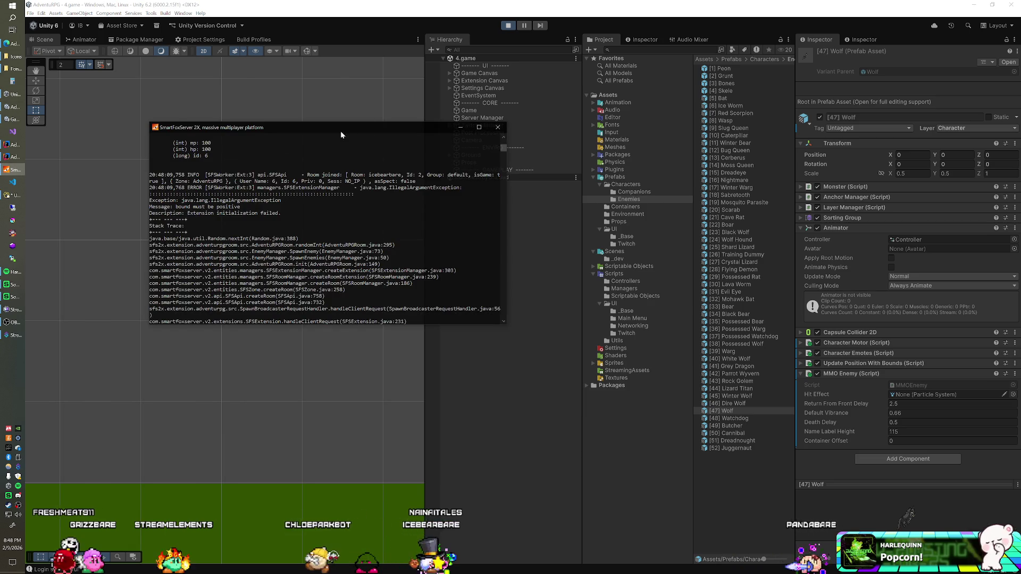
Close the SmartFoxServer console and stop the running game
left_click(498, 127)
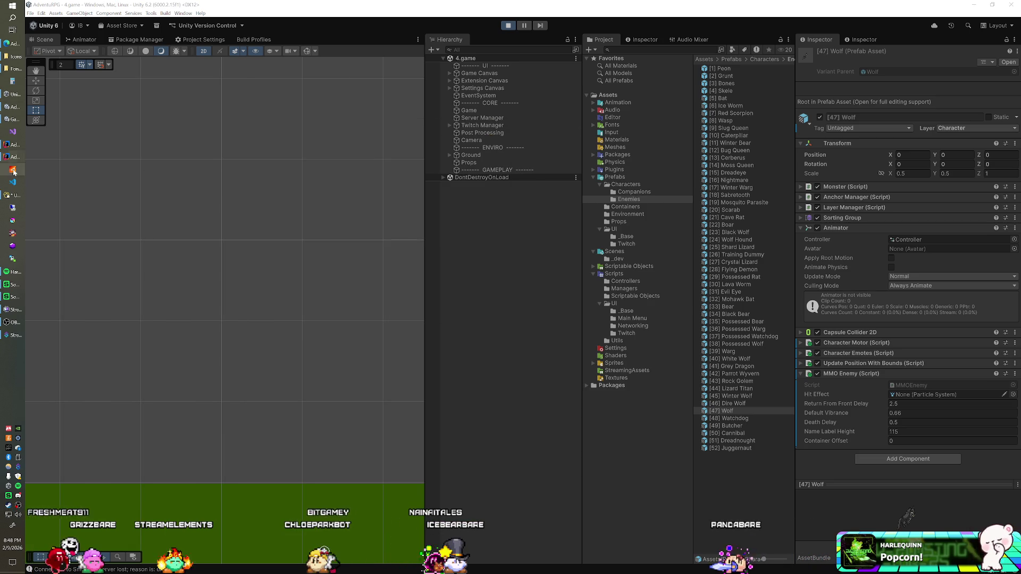
left_click(508, 25)
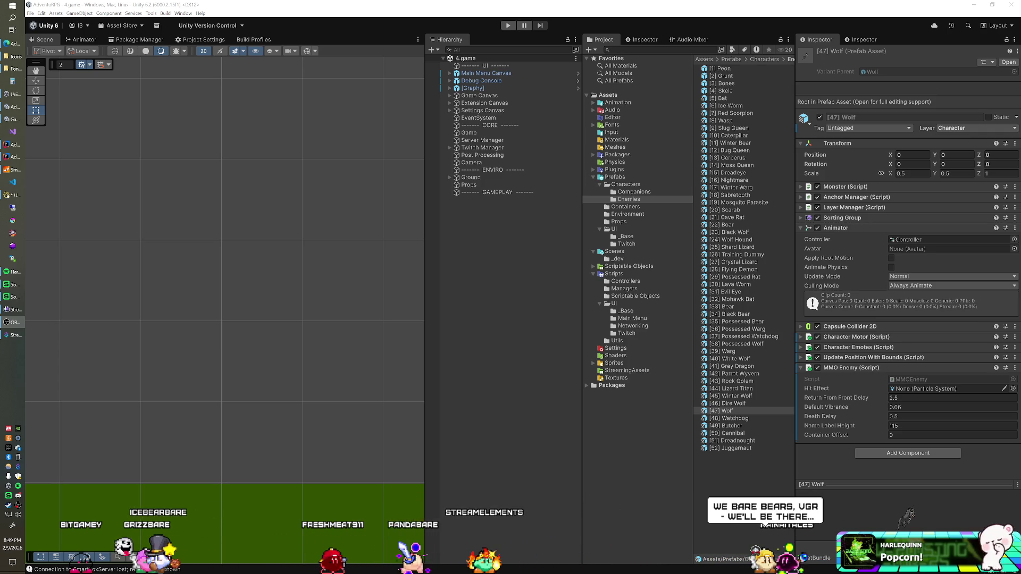
Switch from Unity to the Streamer.bot Actions window
left_click(12, 334)
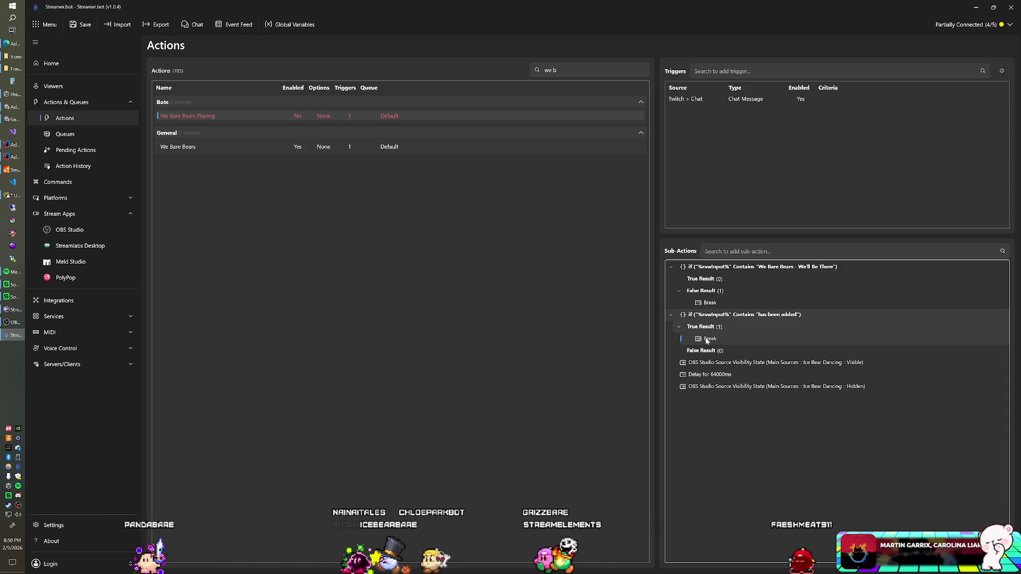
Enable the We Bare Bears Playing action, review its sub-actions, then minimize Streamer.bot
right_click(293, 117)
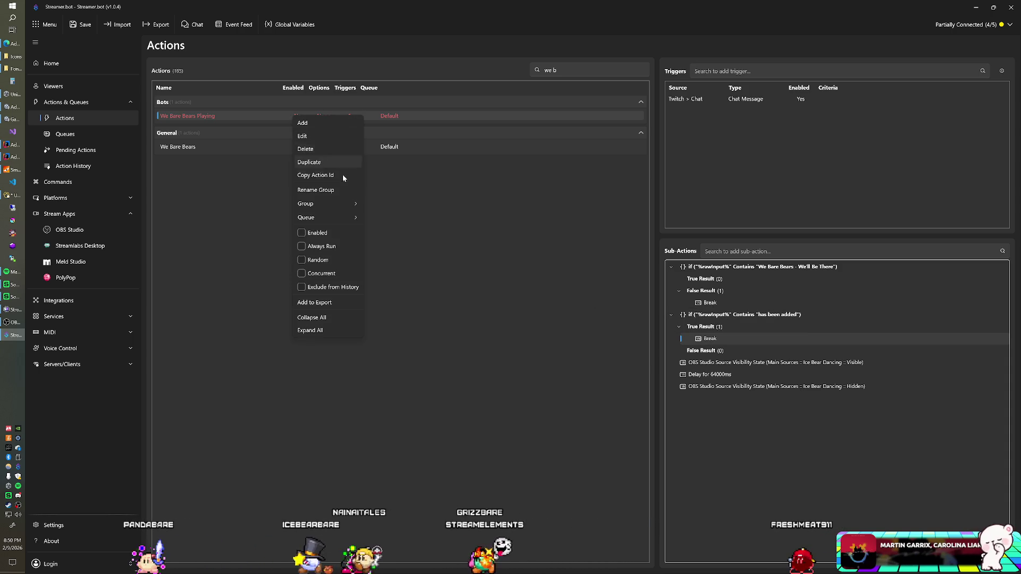
left_click(329, 234)
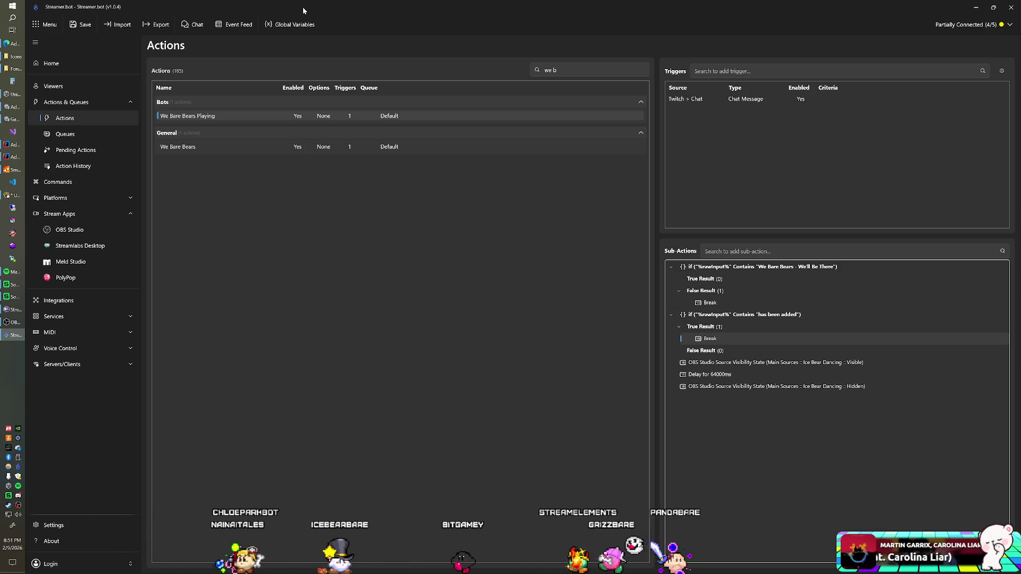
left_click(277, 146)
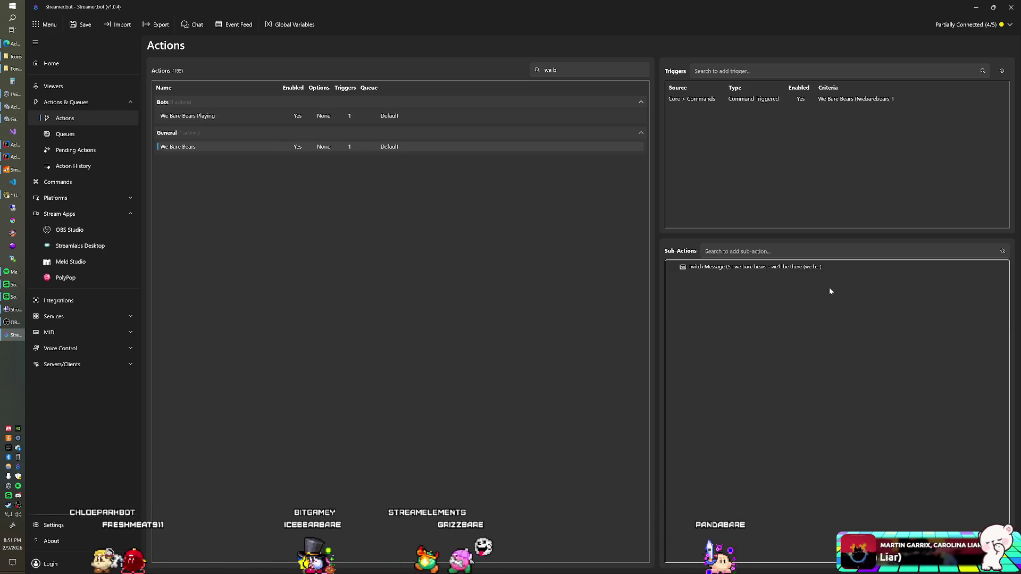
left_click(298, 116)
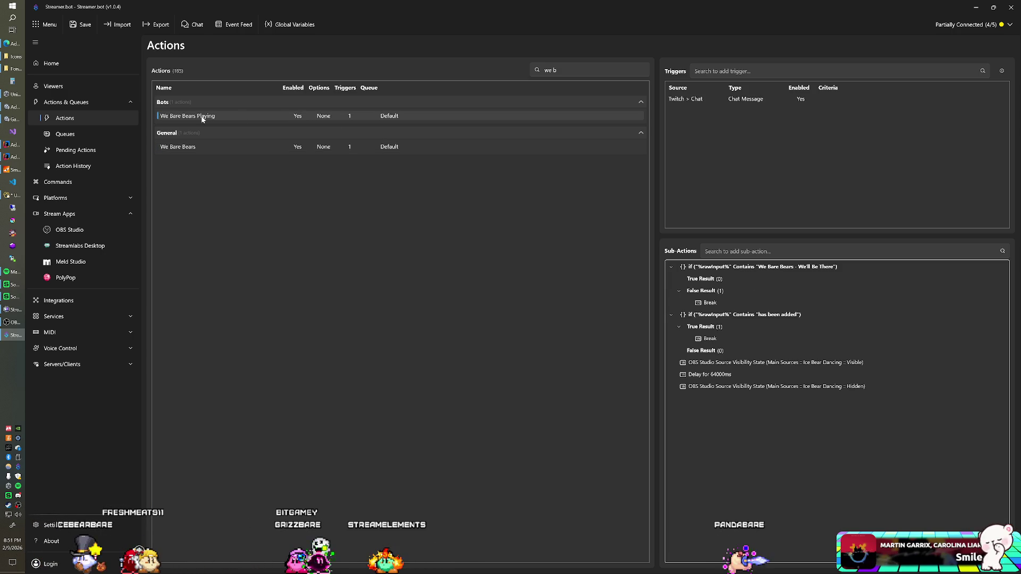
left_click_drag(348, 6, 381, 71)
left_click(498, 47)
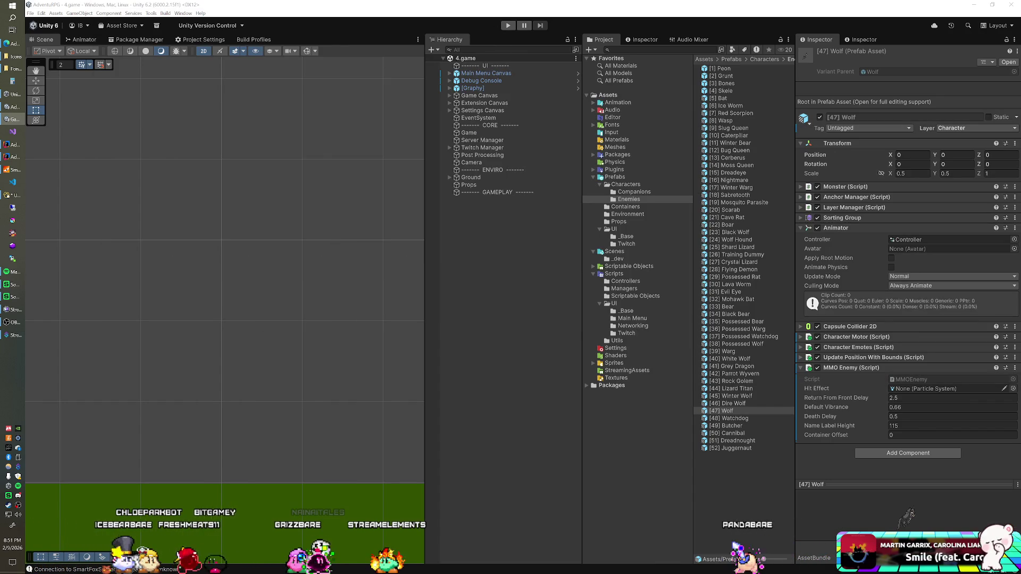
Enter Play Mode with the Game view maximized full-screen
key("alt+Tab")
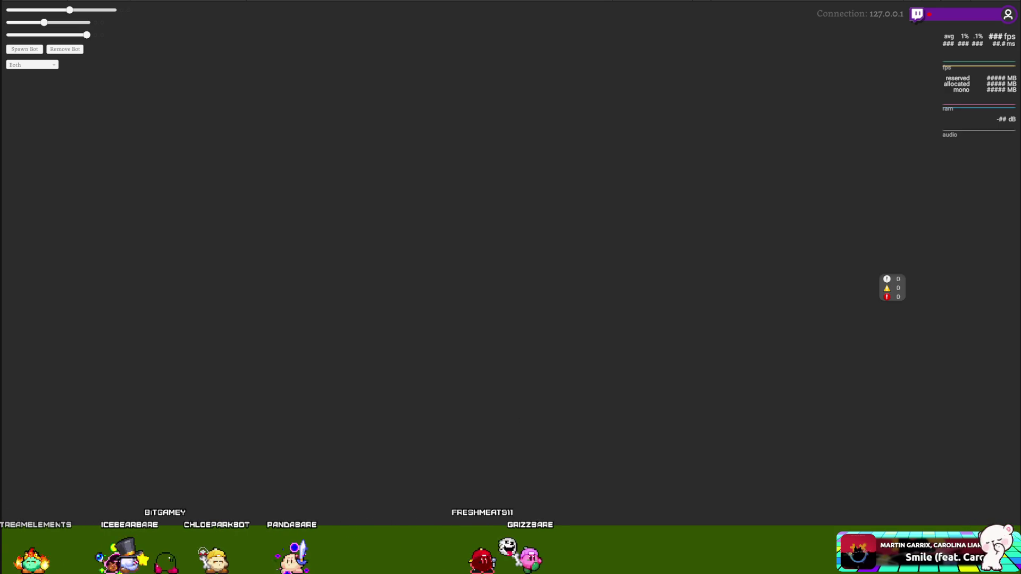
Exit Play Mode to return to the Hierarchy, Project and Inspector layout
key("alt+Tab")
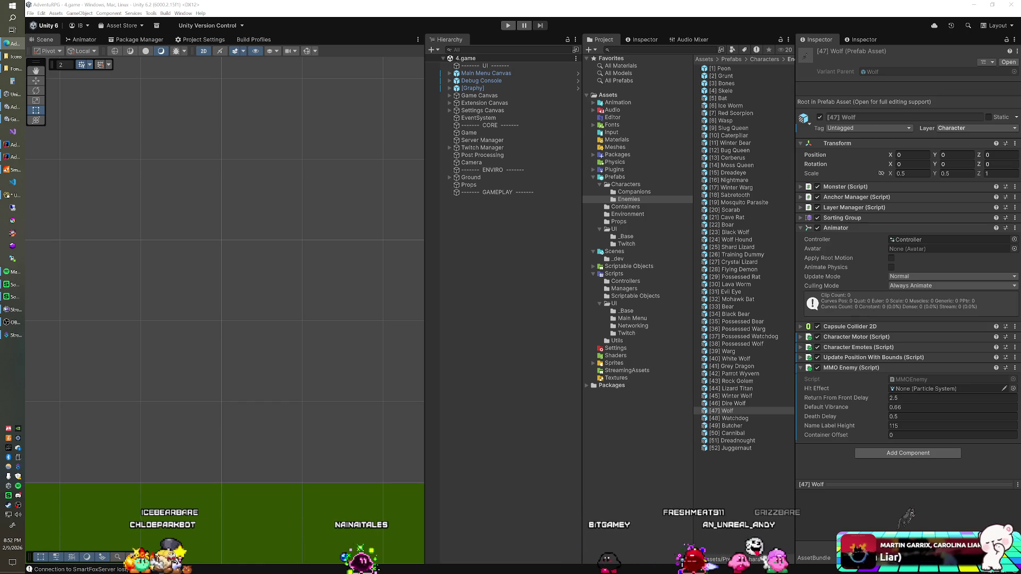
Run the game in Play mode to watch the bots battle wyverns and wargs
key("ctrl+p")
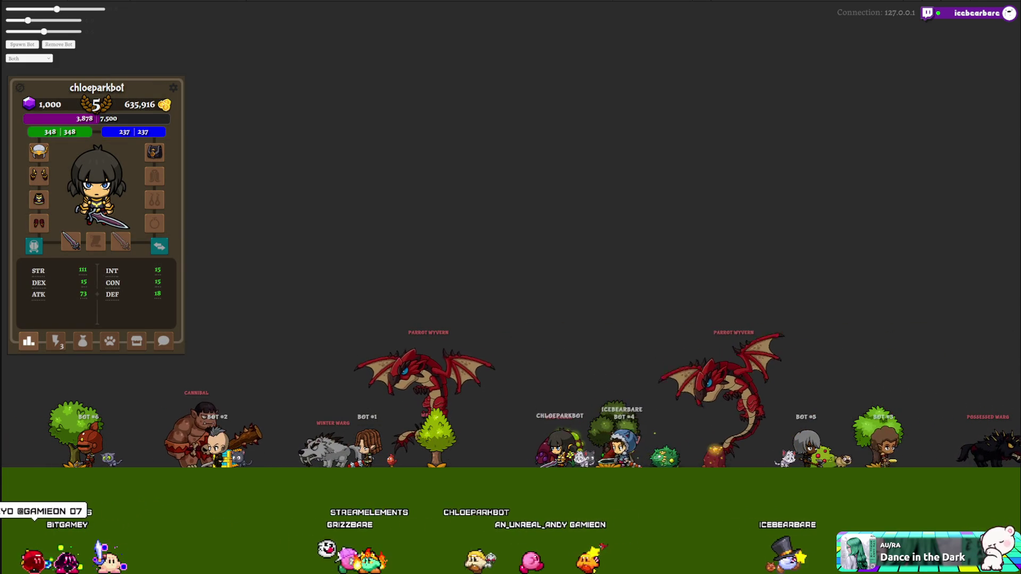
right_click(737, 470)
Paste a copy of the If/Else sub-action and move it above the OBS steps
left_click(757, 476)
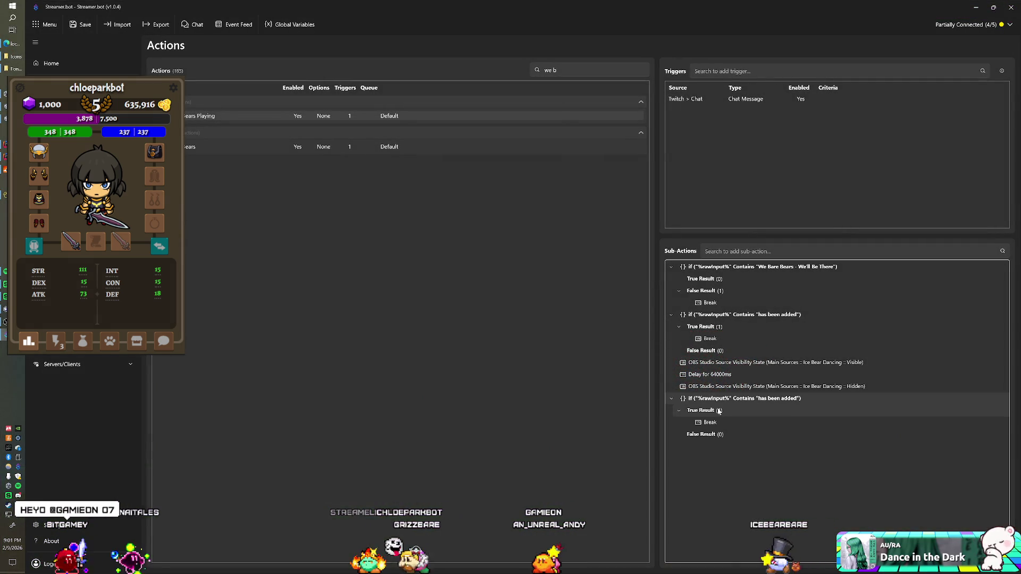
left_click(671, 267)
left_click(671, 279)
left_click(671, 326)
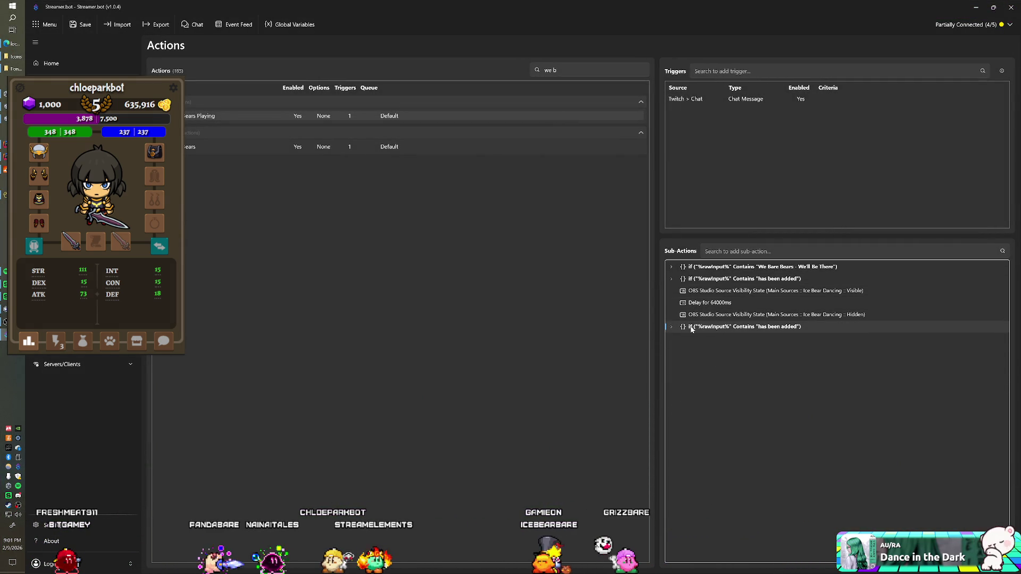
mouse_move(721, 329)
left_mouse_down()
mouse_move(697, 292)
mouse_move(674, 291)
left_mouse_up()
Make the third If/Else check a new keyword instead of 'has been added', then move Streamer.bot aside
left_click(671, 291)
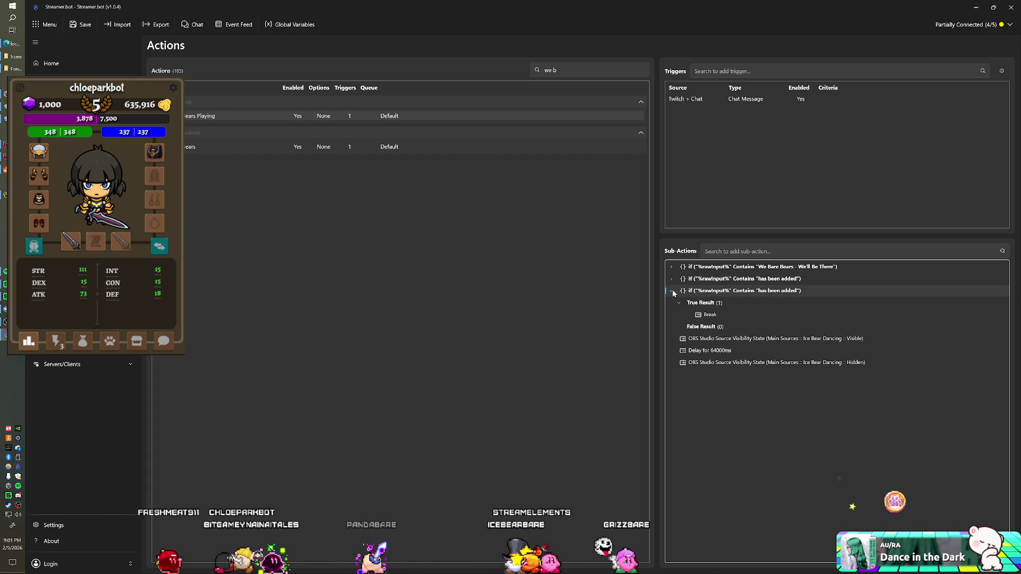
double_click(739, 290)
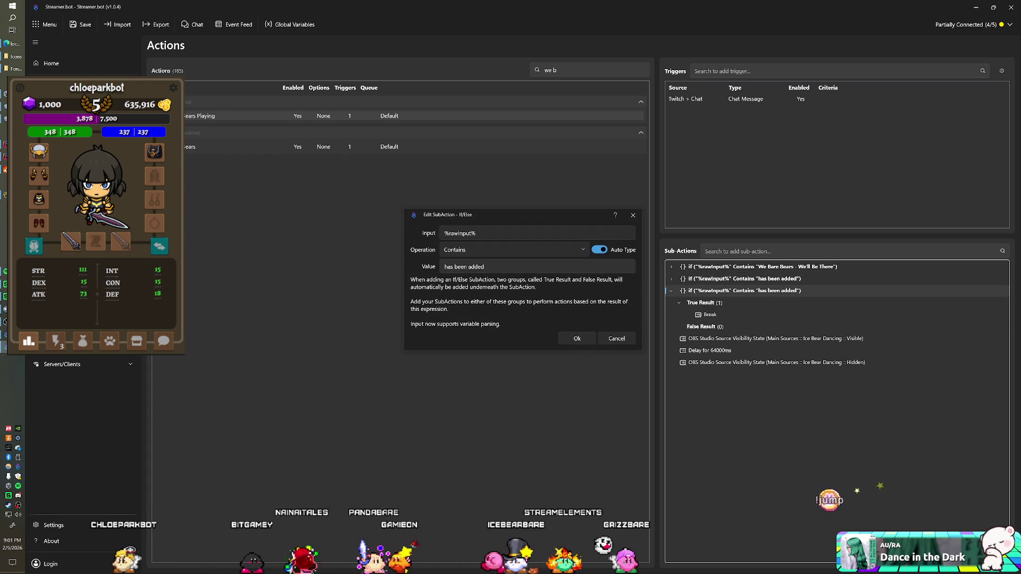
triple_click(463, 266)
type("!sr")
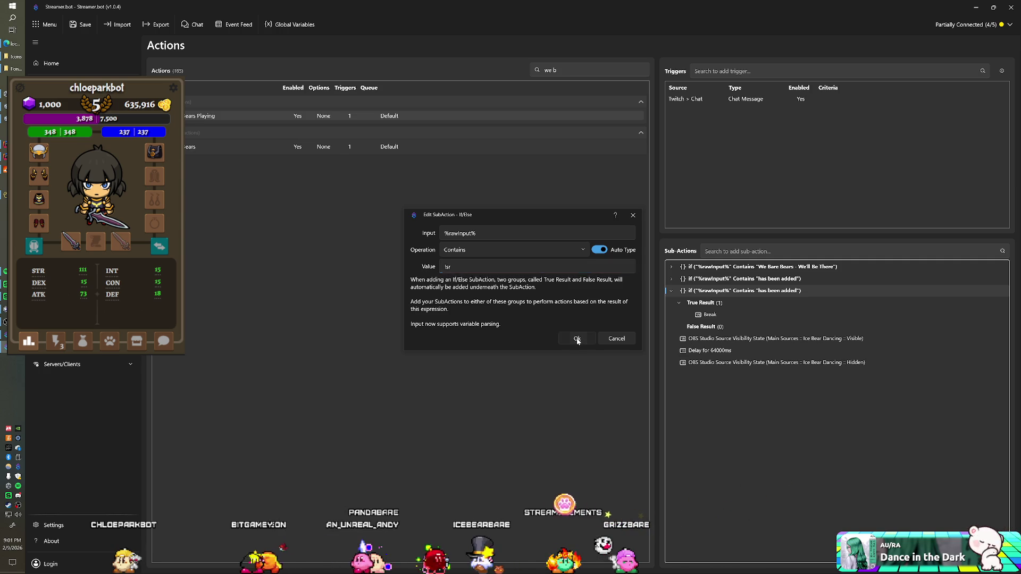
left_click(574, 337)
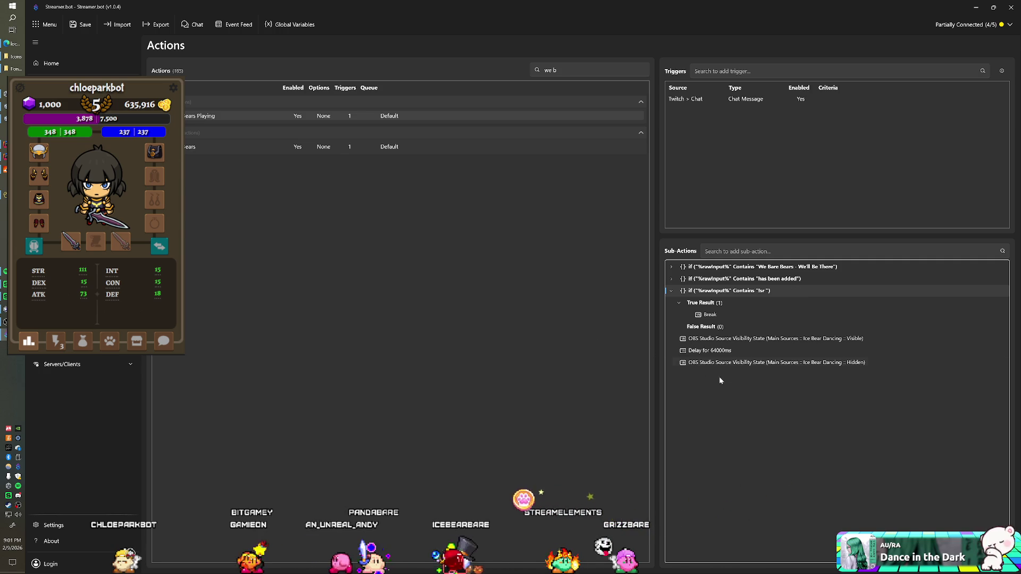
left_click(671, 292)
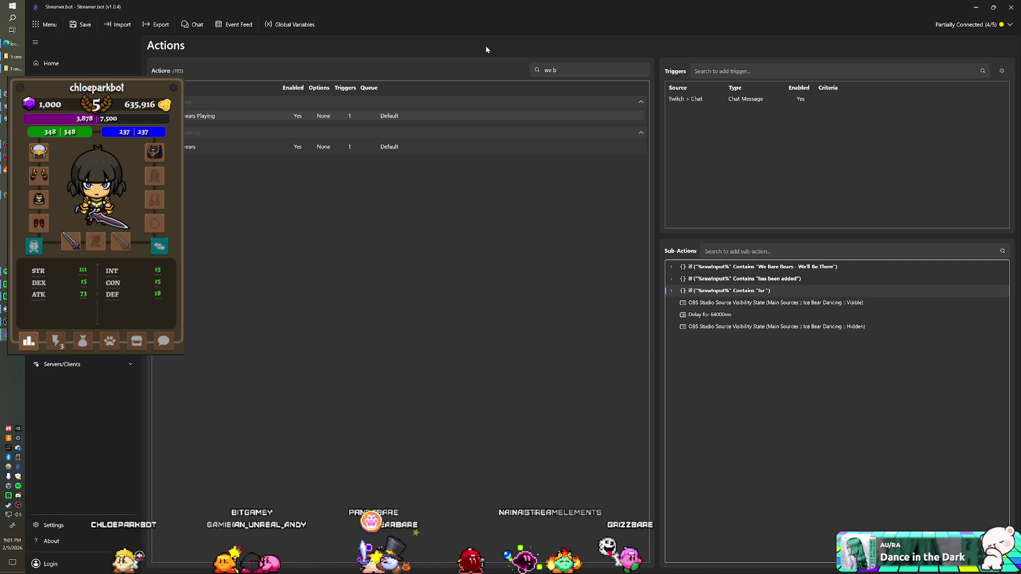
double_click(478, 8)
mouse_move(477, 8)
left_mouse_down()
mouse_move(697, 202)
mouse_move(191, 21)
mouse_move(101, 21)
left_mouse_up()
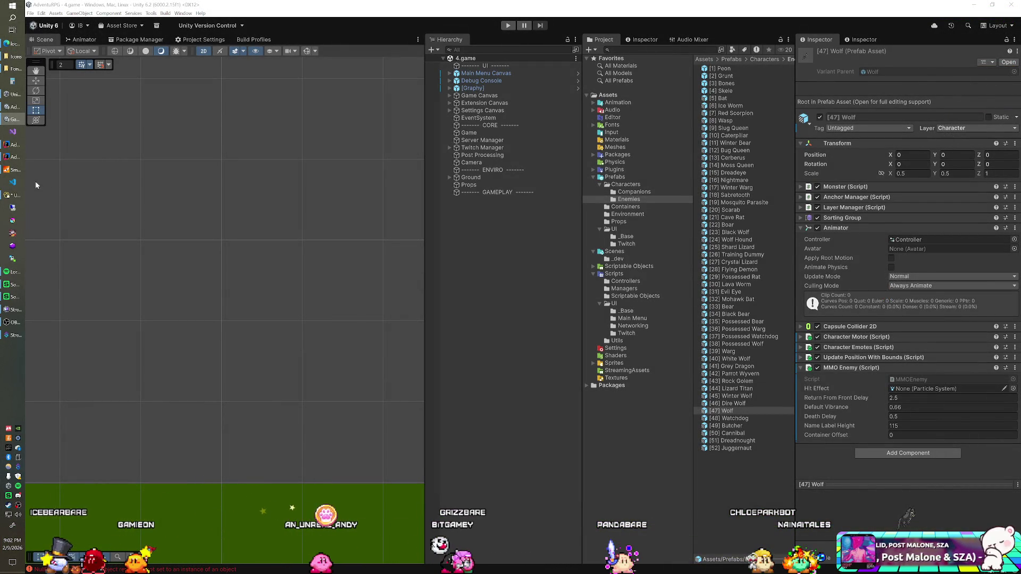
Select the Game object and locate its SpawnManager script in the Scripts/Managers folder
mouse_move(14, 197)
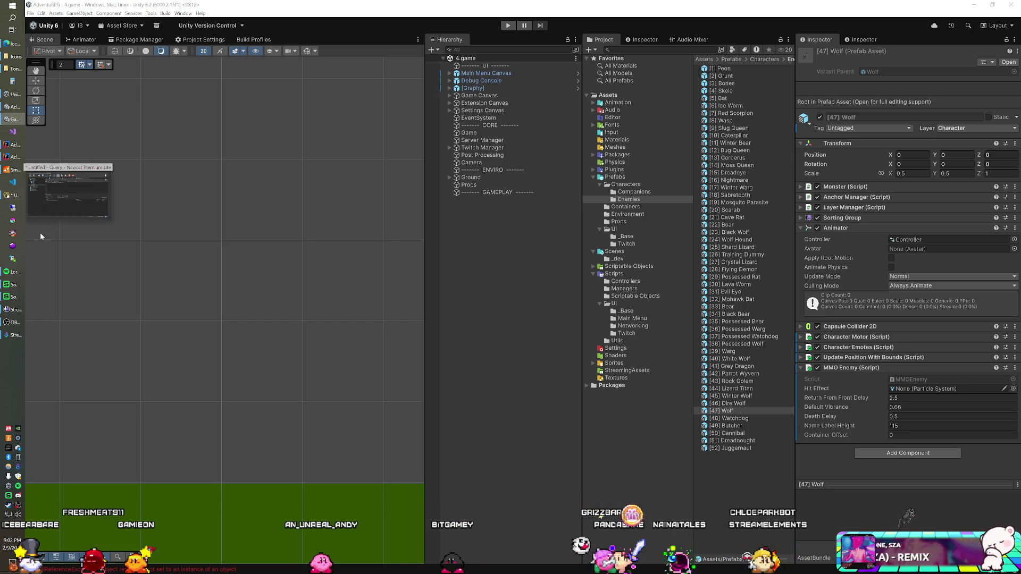
mouse_move(11, 134)
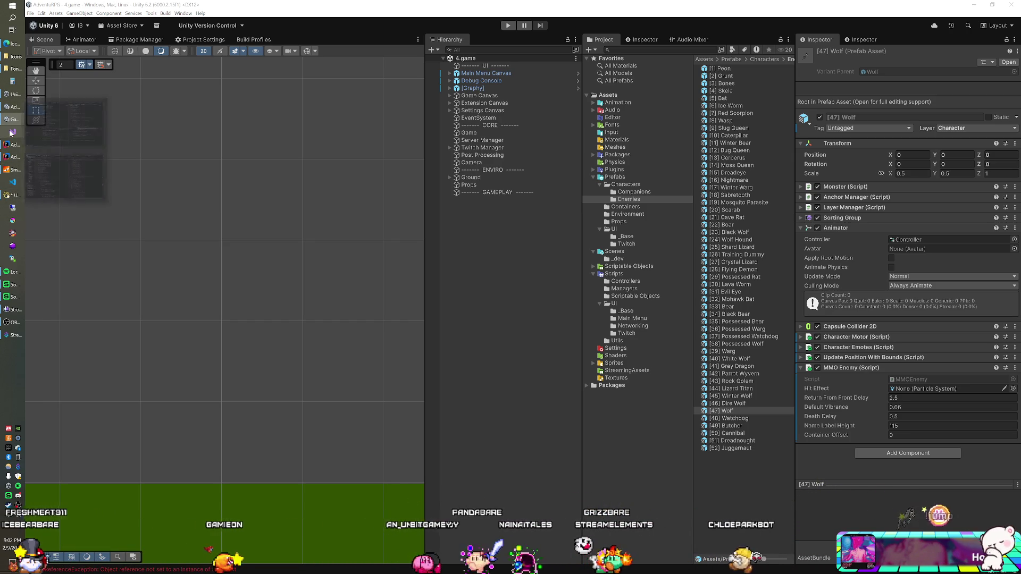
left_click(470, 134)
left_click(920, 155)
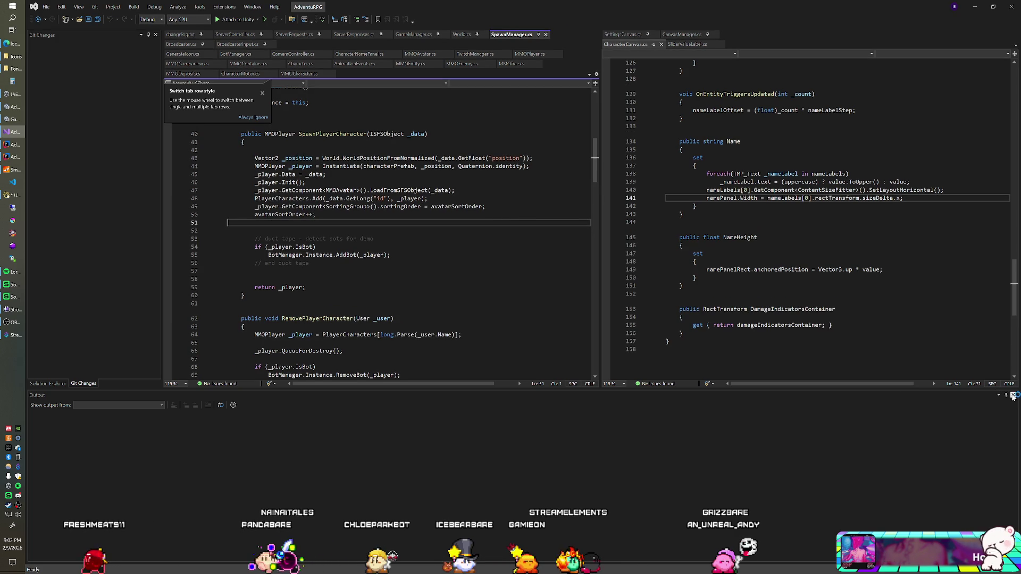
Place the cursor on empty line 58 inside SpawnPlayerCharacter in SpawnManager.cs
left_click(255, 279)
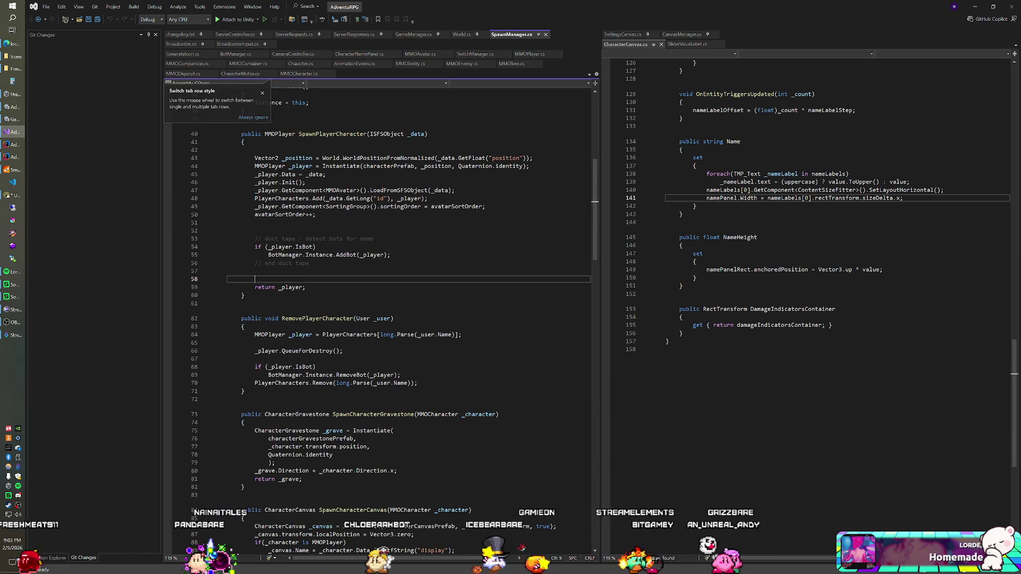
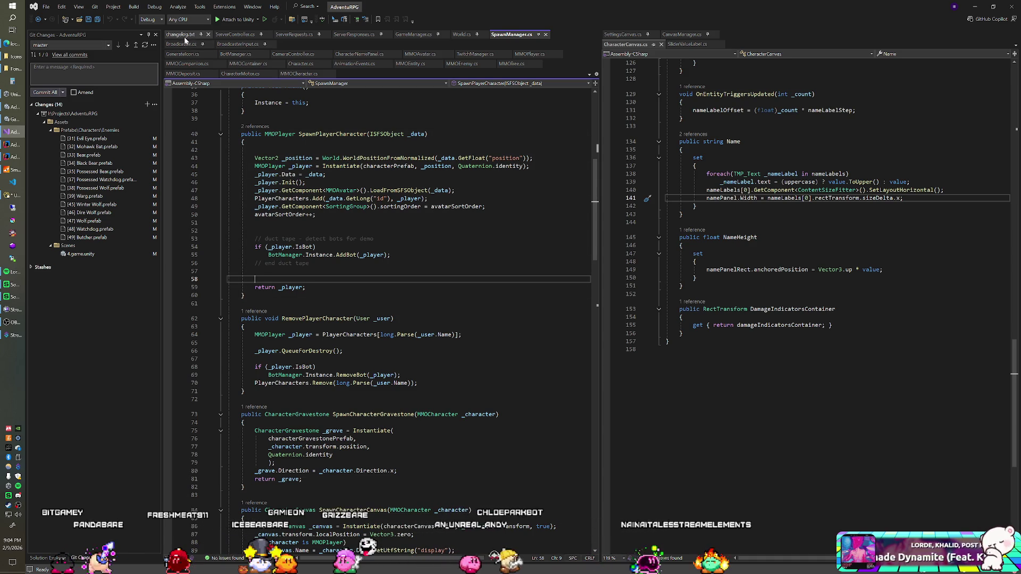
Change the changelog's top version from v0.9.1o to v0.9.1p and save it
left_click(185, 35)
left_click(243, 82)
key("BackSpace")
type("p")
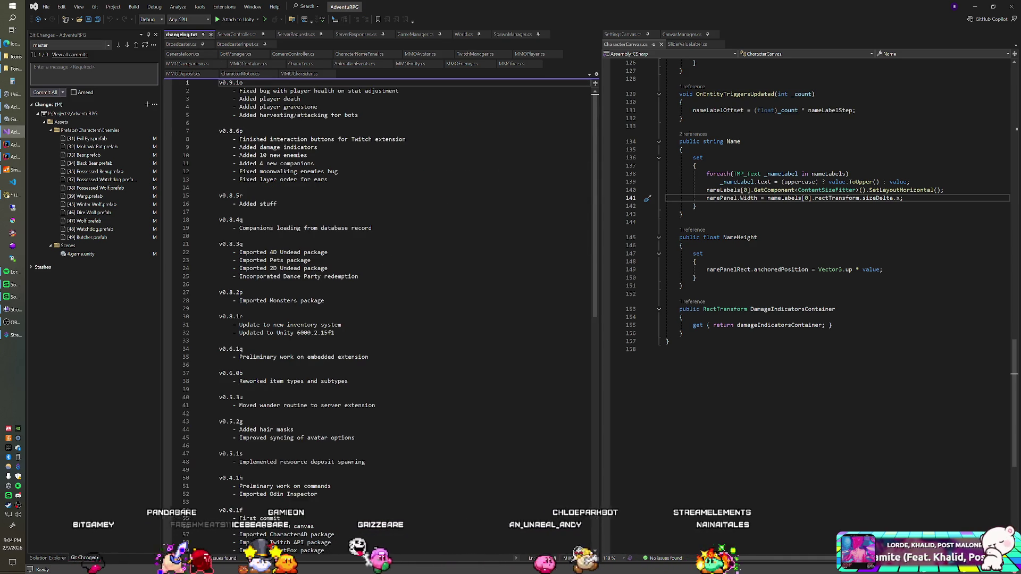
key("ctrl+s")
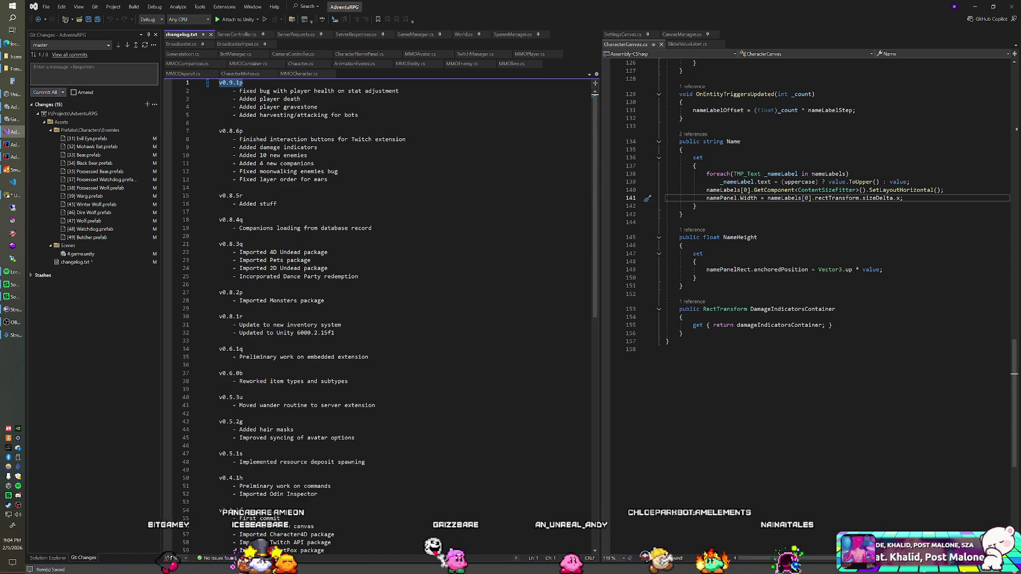
Commit the AdventuRPG changes and push the new commit to the remote
key("ctrl+Return")
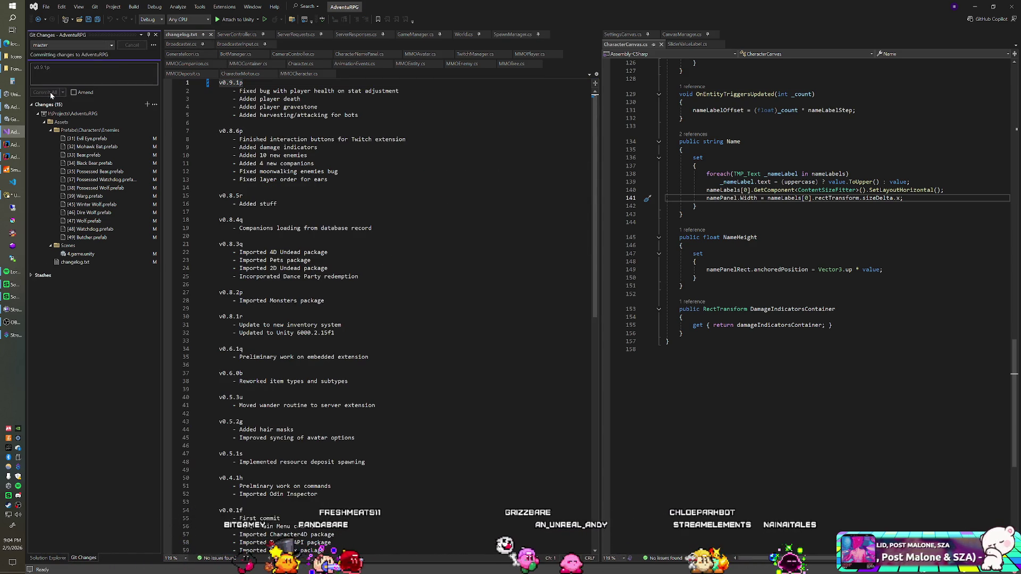
left_click(135, 56)
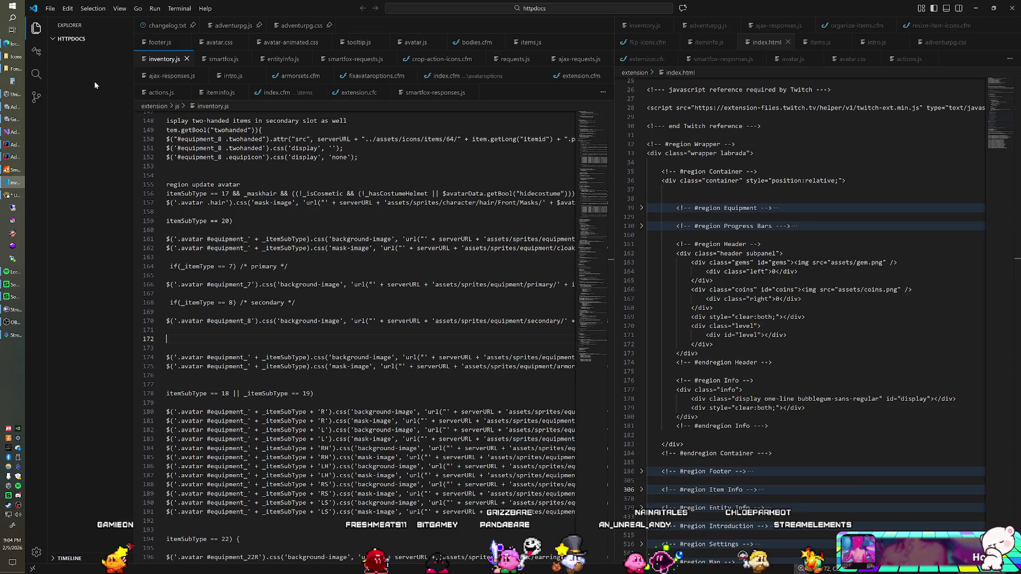
left_click(36, 97)
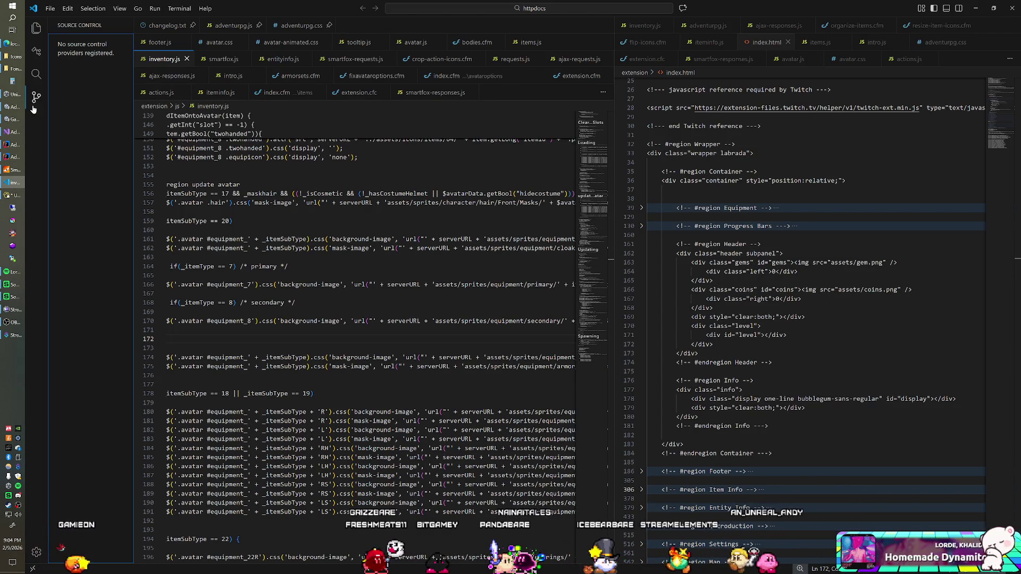
left_click(16, 145)
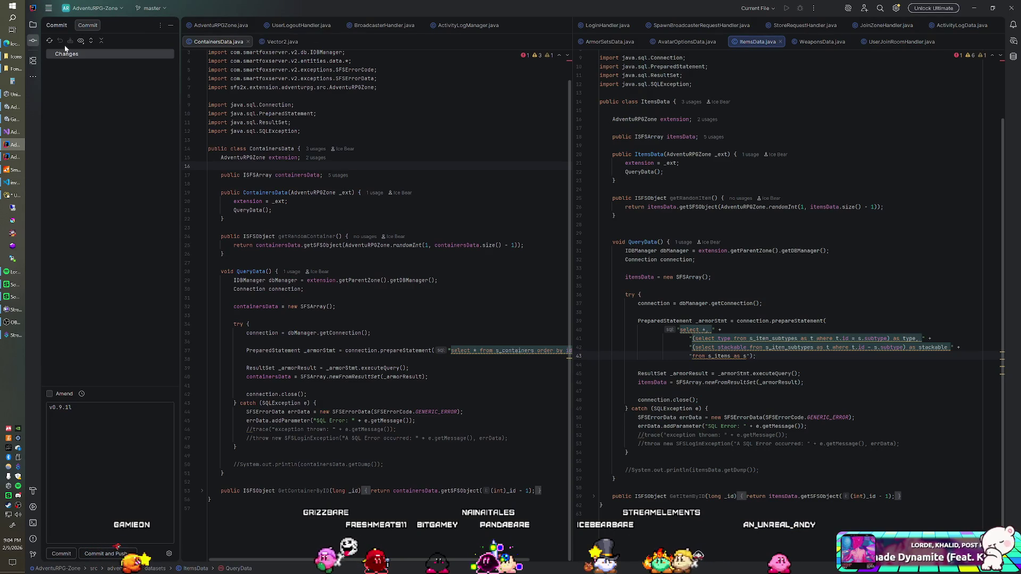
Commit the AdventuRPG-Room project's two changed files as v0.9.1p and push them to origin master
left_click(15, 157)
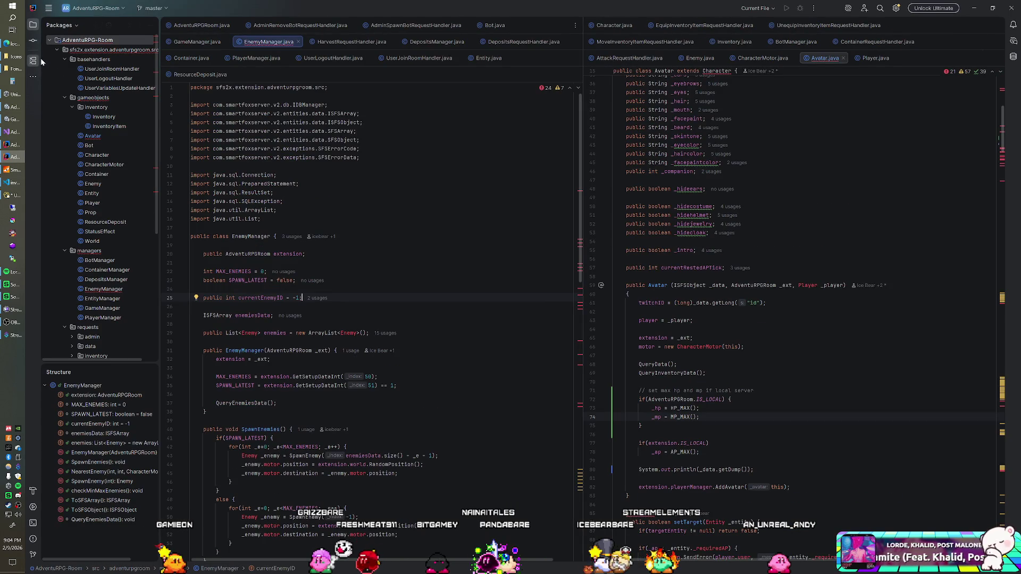
left_click(31, 42)
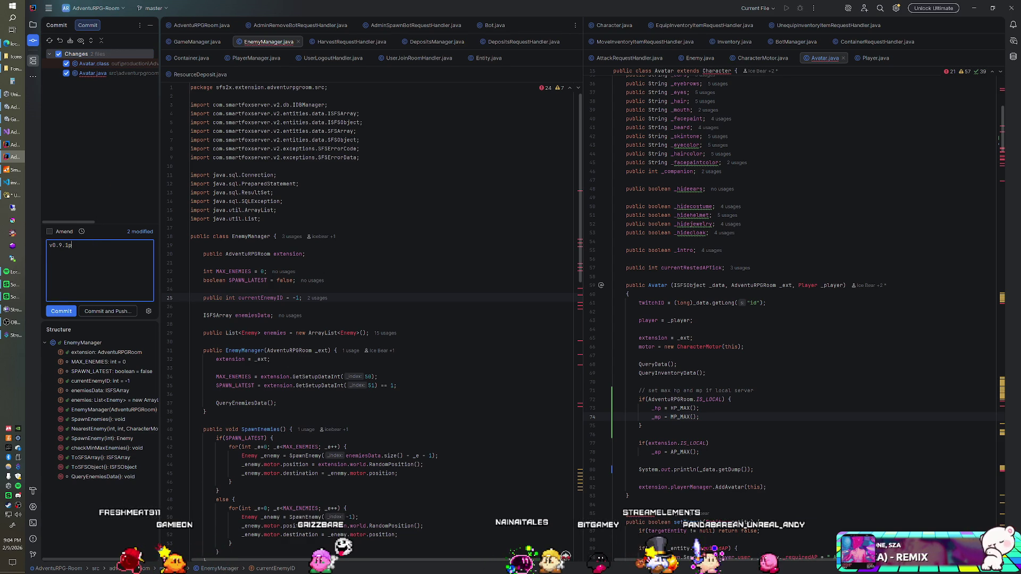
left_click(102, 311)
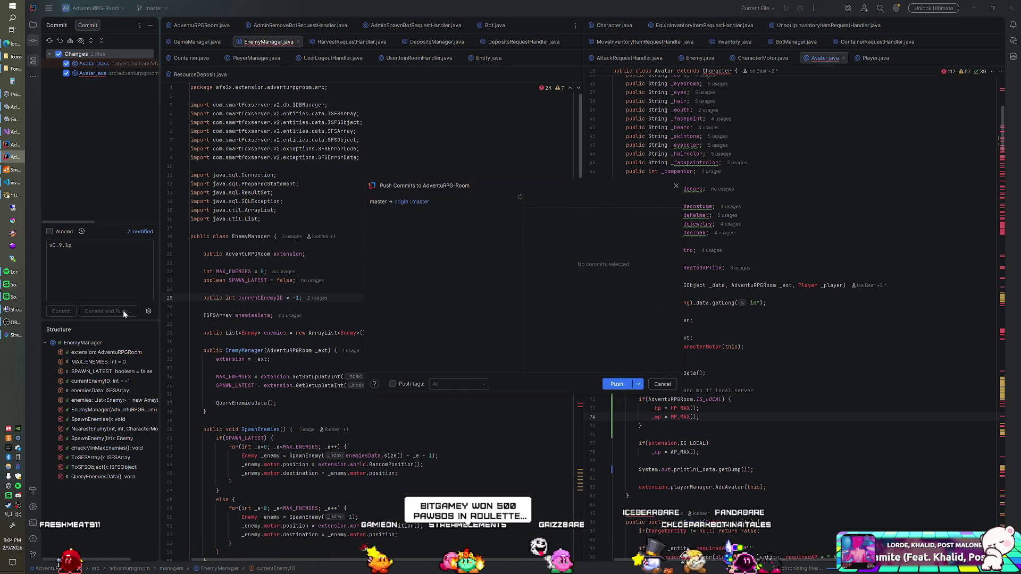
left_click(629, 388)
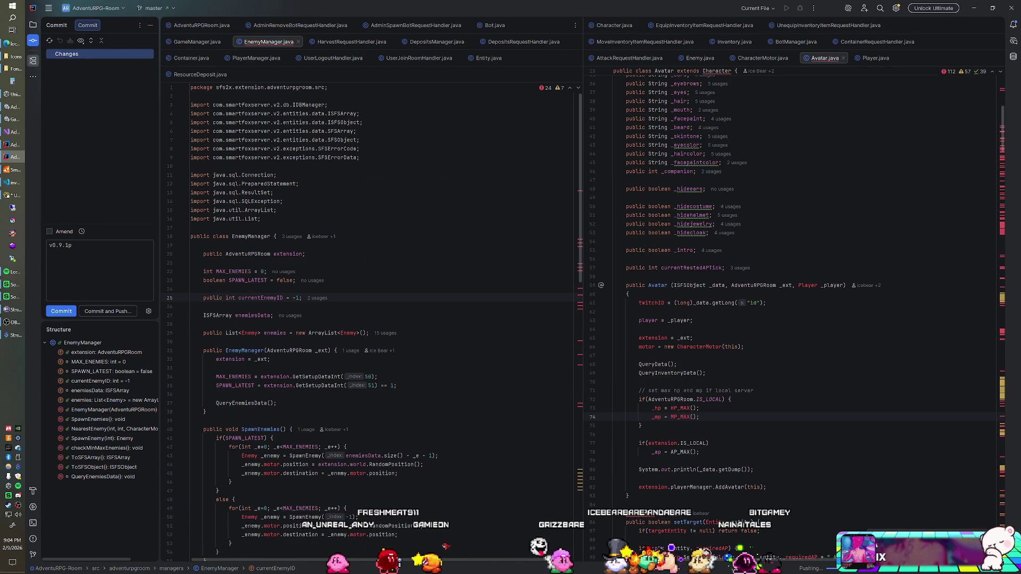
left_click(13, 182)
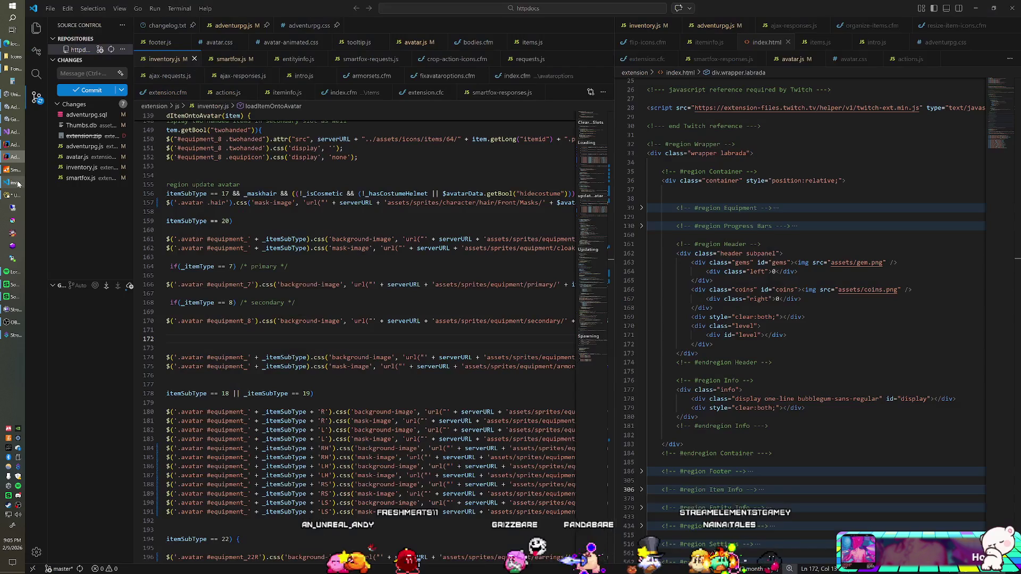
Stage and commit all httpdocs changes with message v0.9.1p, then sync with origin master
type("v0.9.1p")
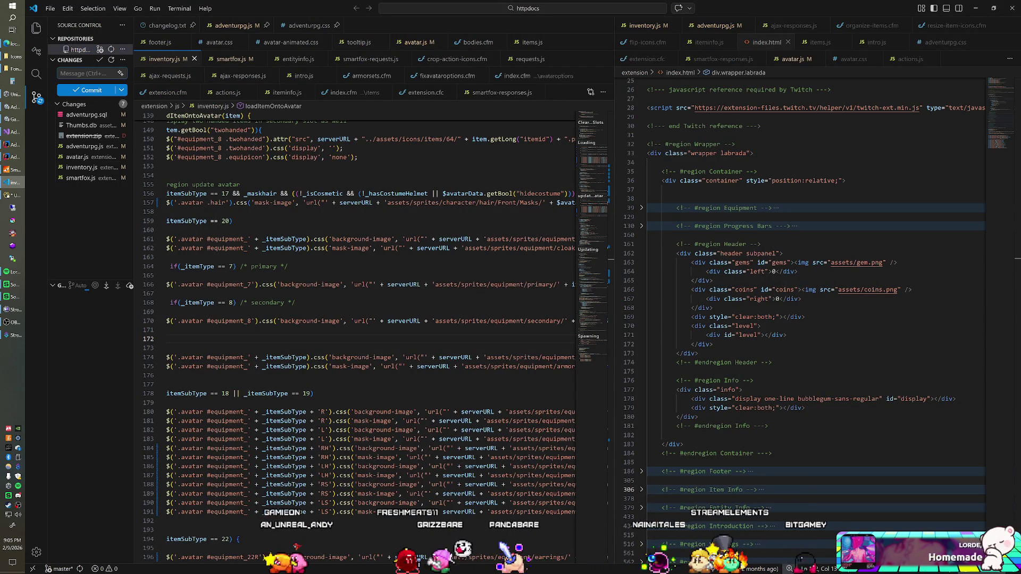
left_click(83, 91)
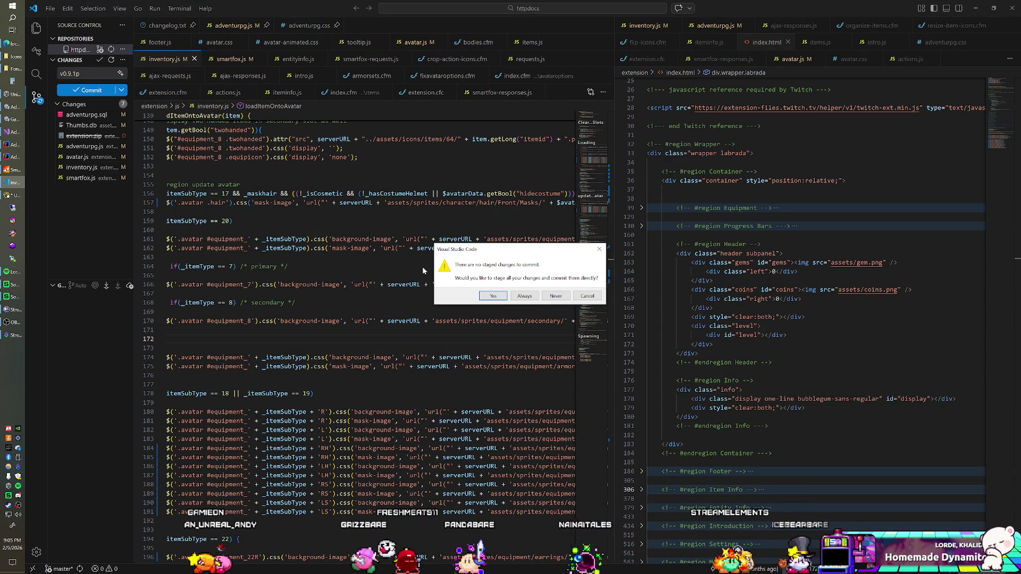
key("Return")
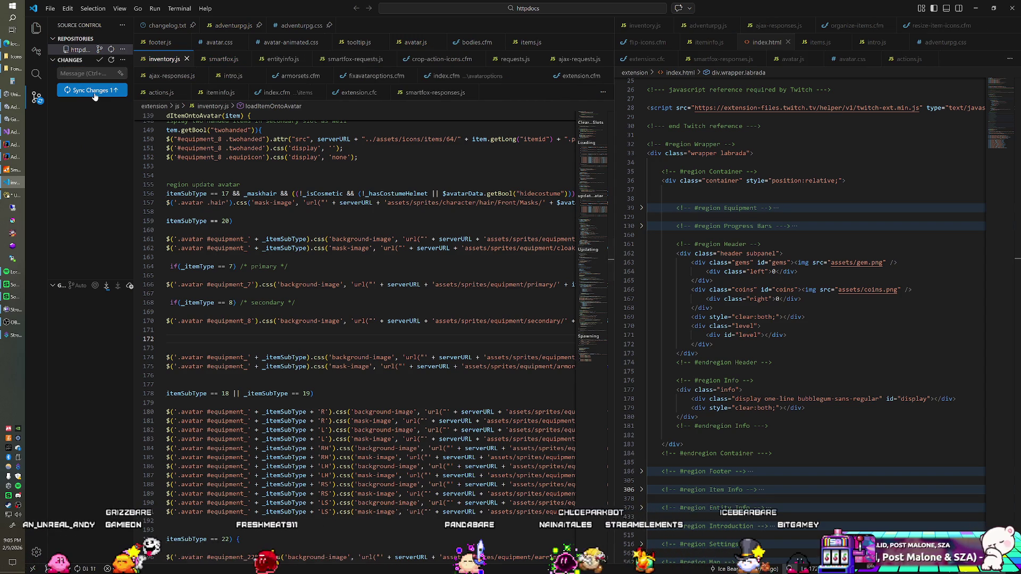
left_click(95, 91)
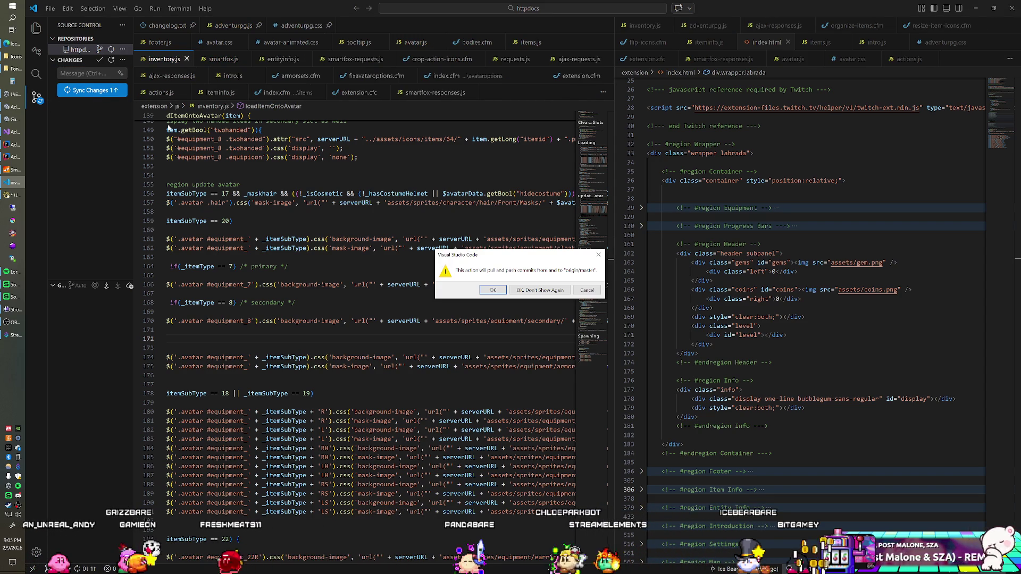
left_click(485, 292)
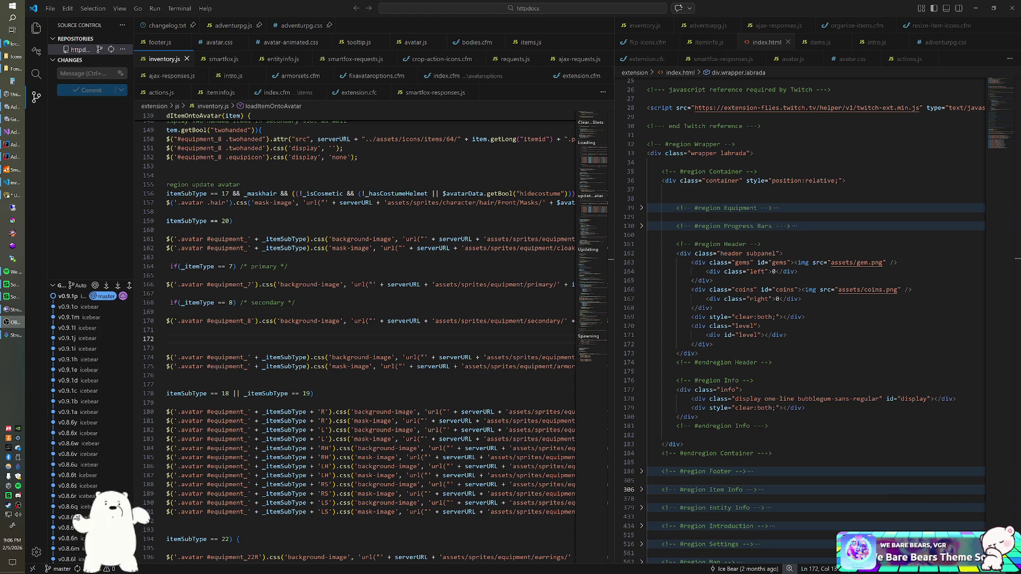
key("alt+Tab")
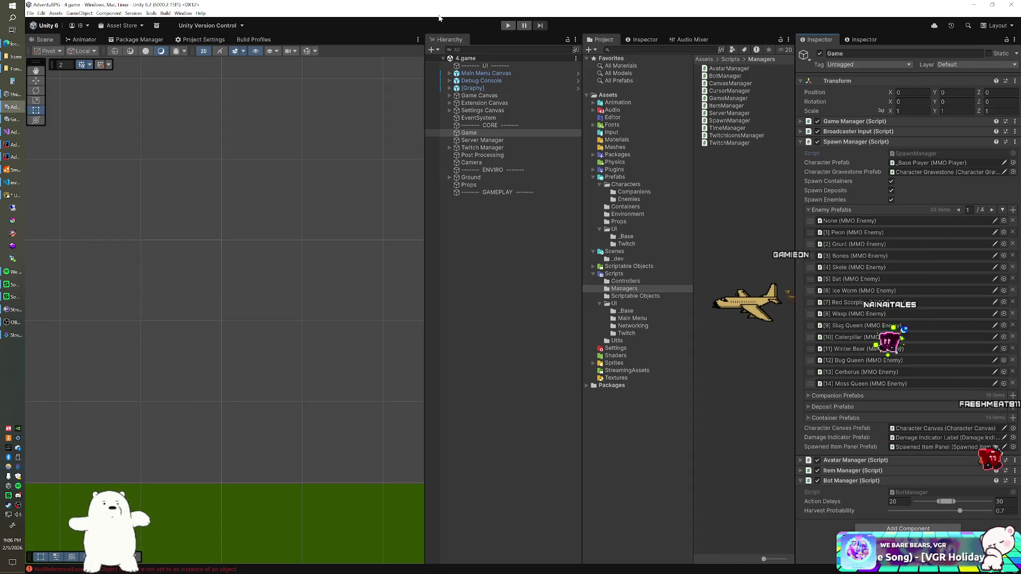
Reconnect the running Unity game to the server, then view the item grid and the bag inventory
left_click(14, 183)
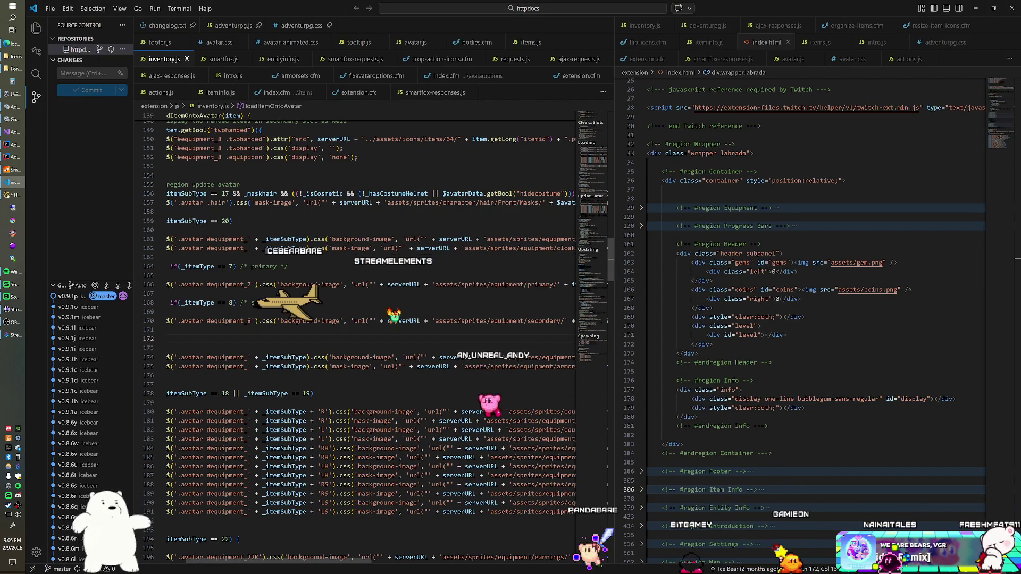
key("alt+Tab")
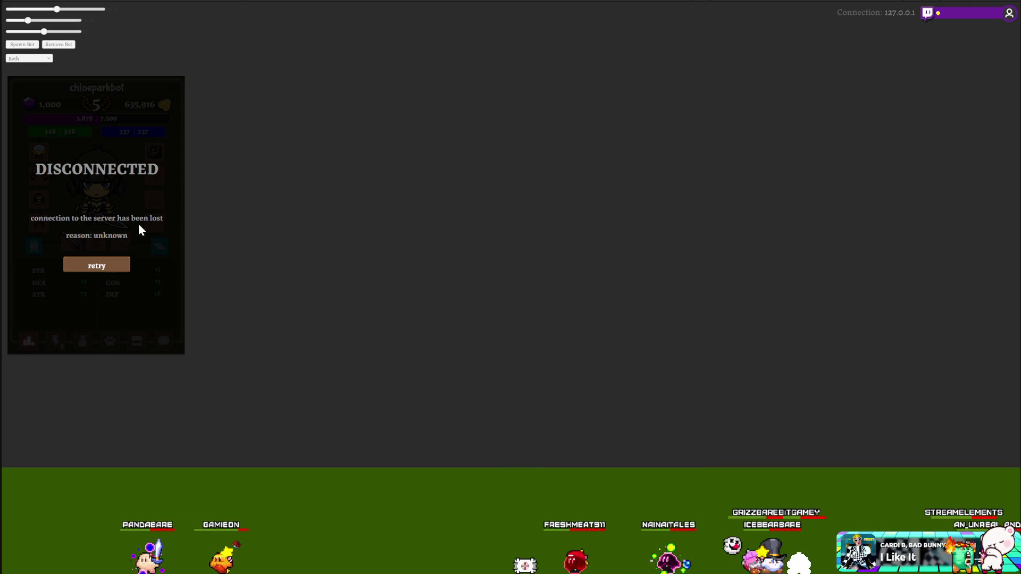
left_click(97, 265)
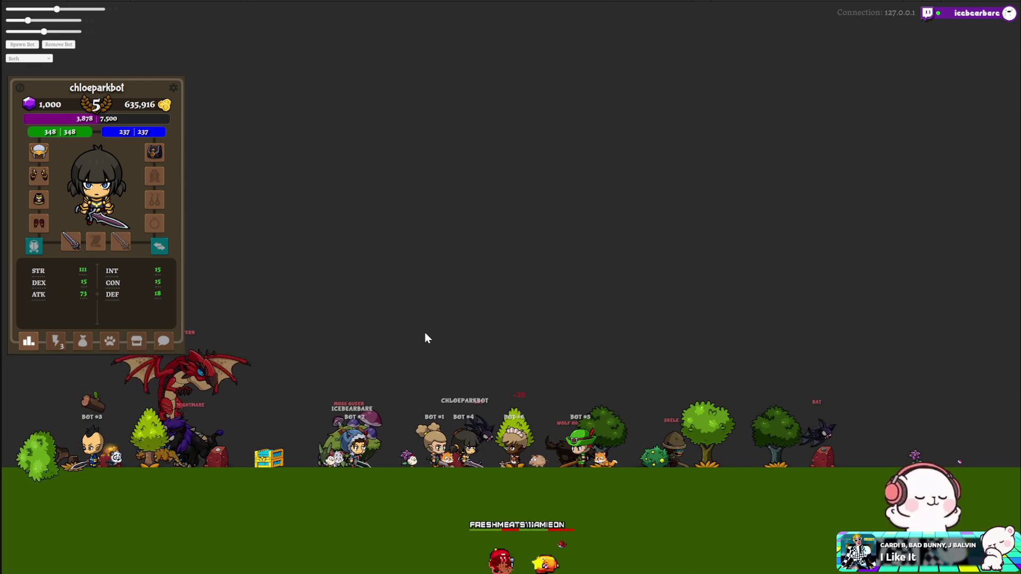
left_click(53, 342)
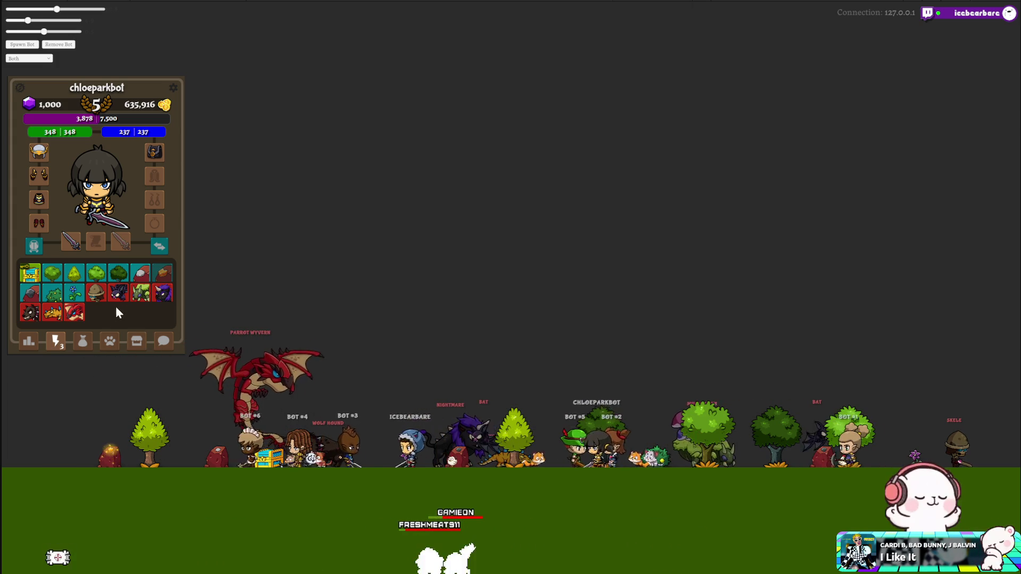
left_click(83, 341)
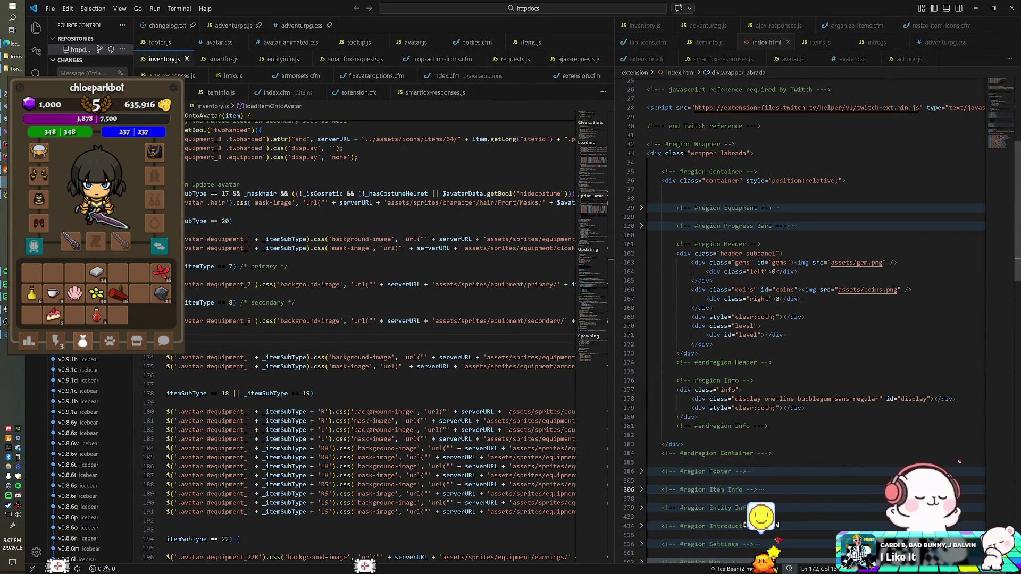
Expand the Footer region of index.html and fold away its Pockets region
scroll(814, 319, "down", 3)
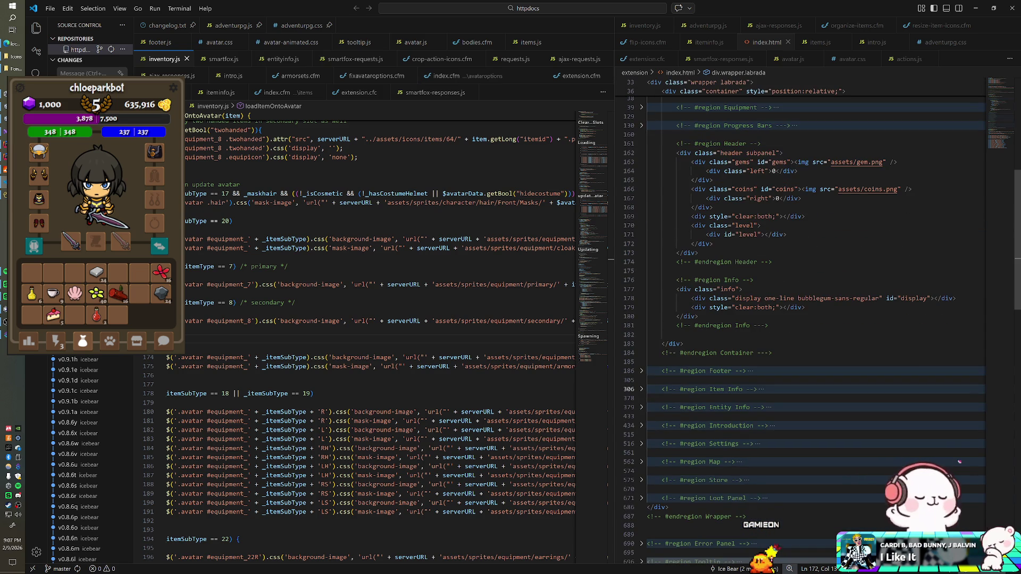
left_click(642, 371)
scroll(643, 376, "down", 7)
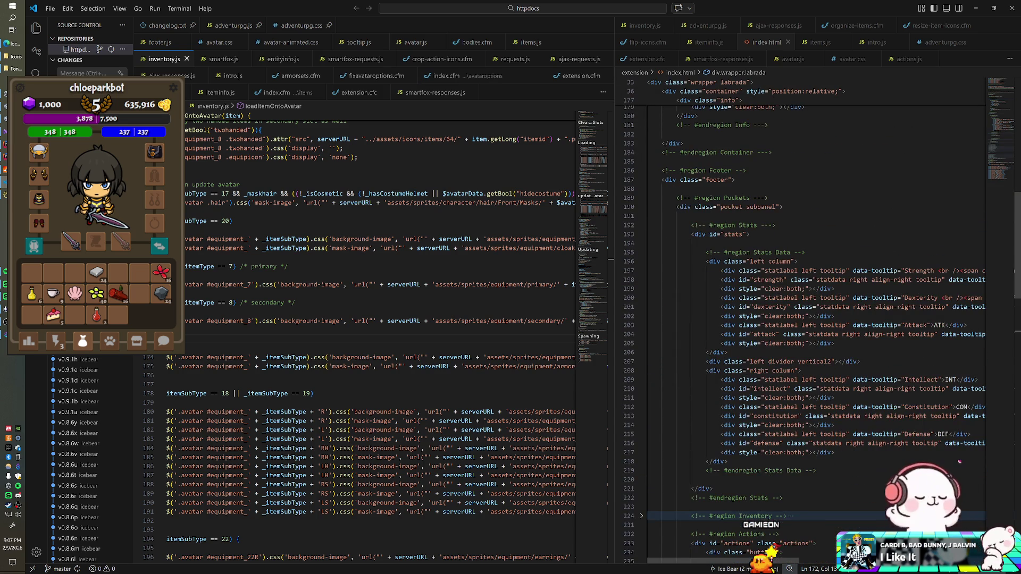
scroll(643, 514, "down", 7)
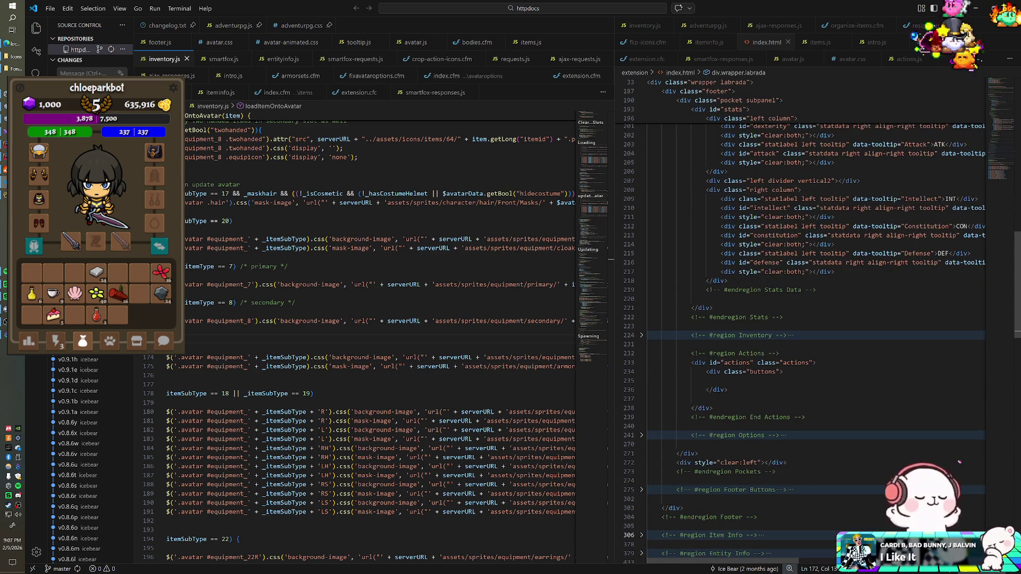
scroll(813, 319, "down", 1)
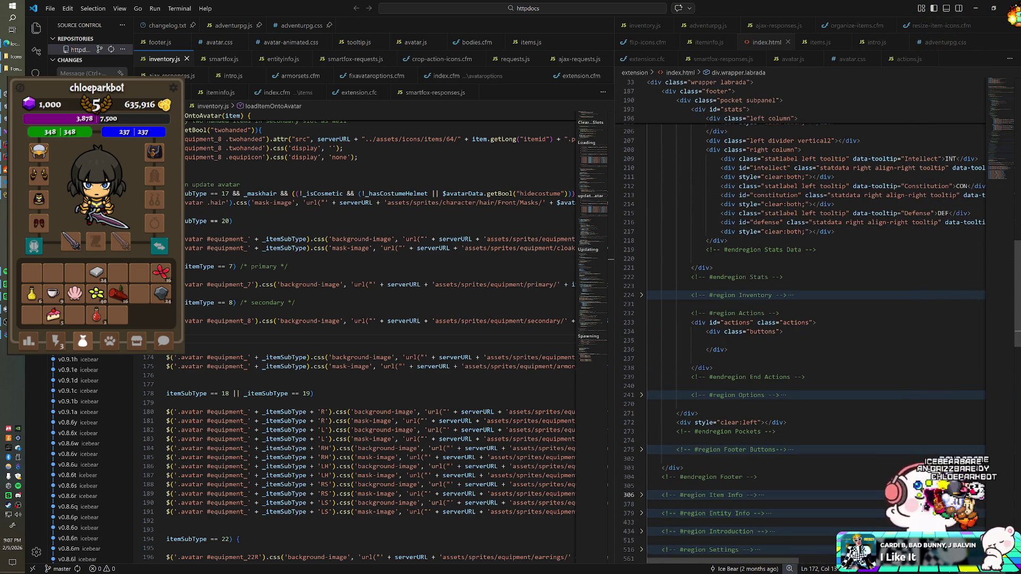
scroll(813, 319, "down", 2)
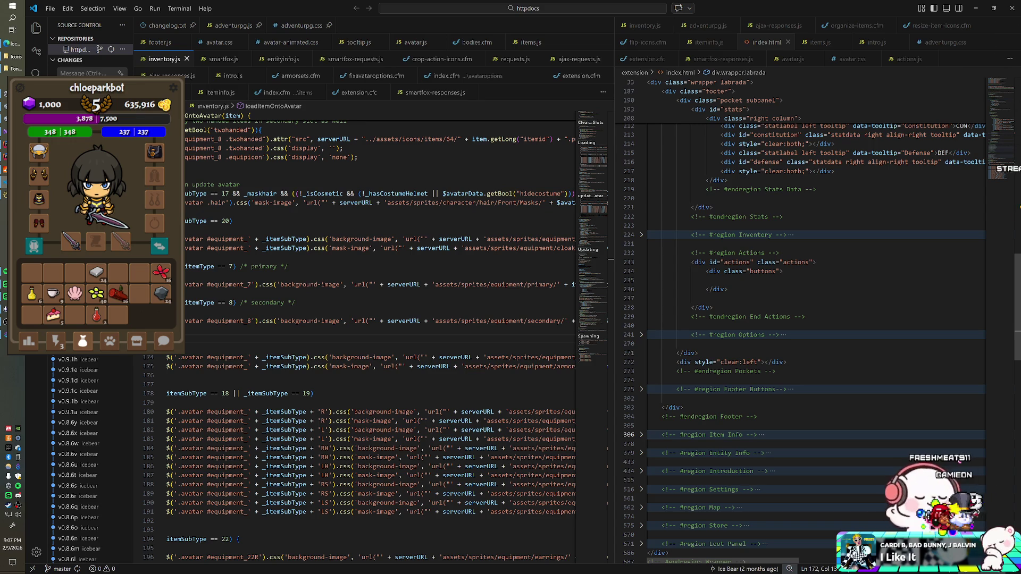
scroll(814, 319, "up", 2)
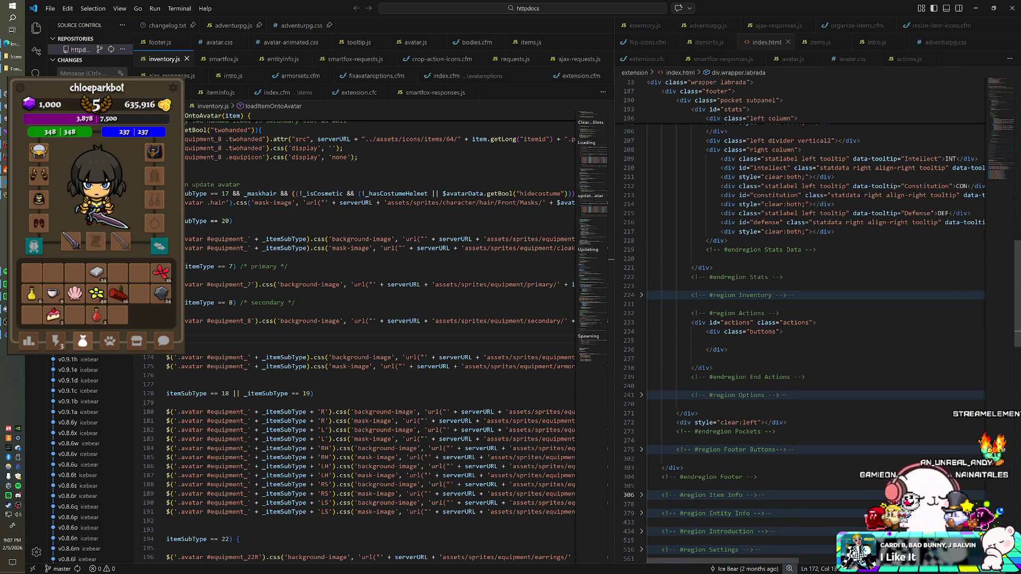
scroll(814, 319, "up", 9)
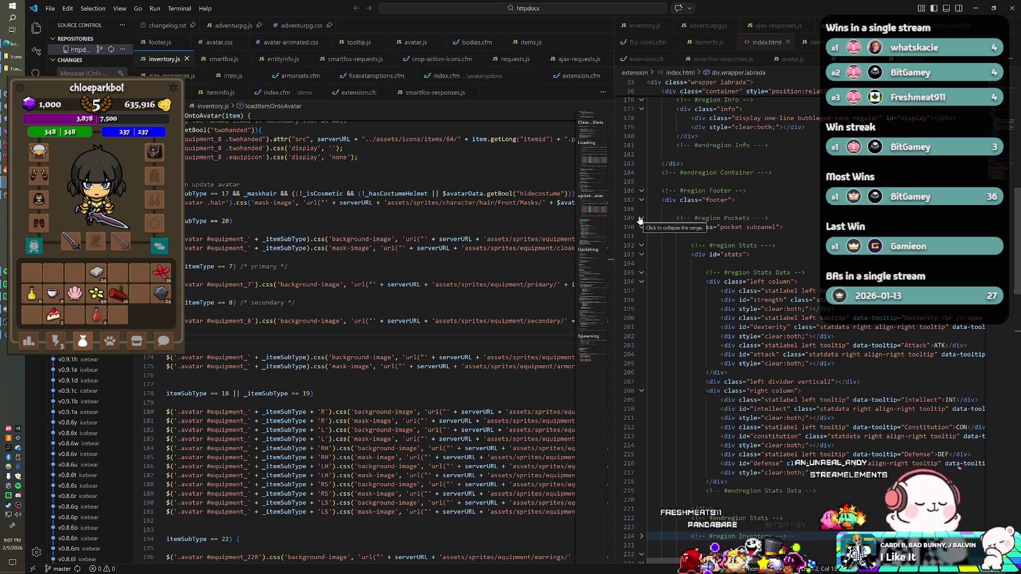
left_click(641, 218)
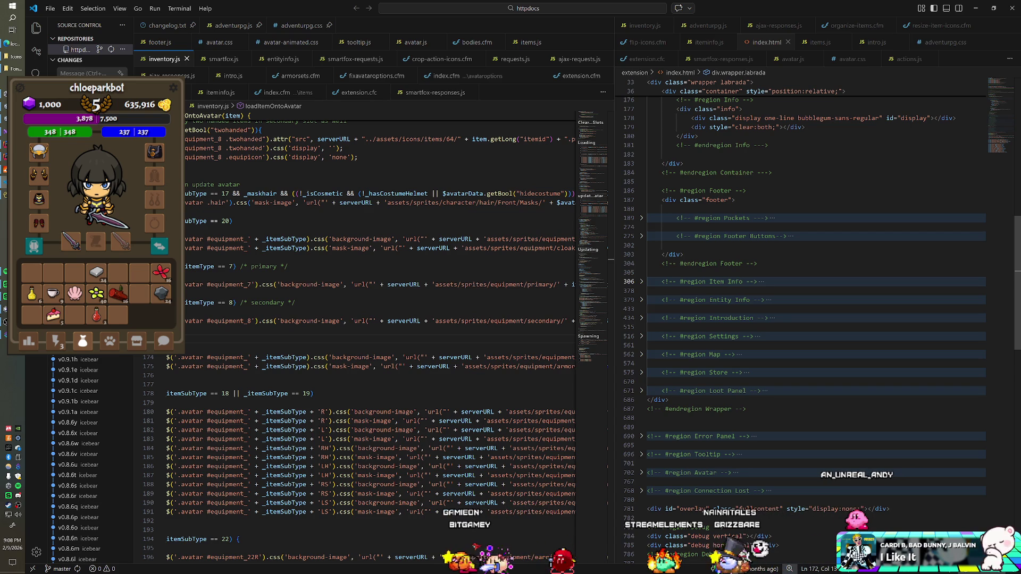
scroll(813, 319, "up", 2)
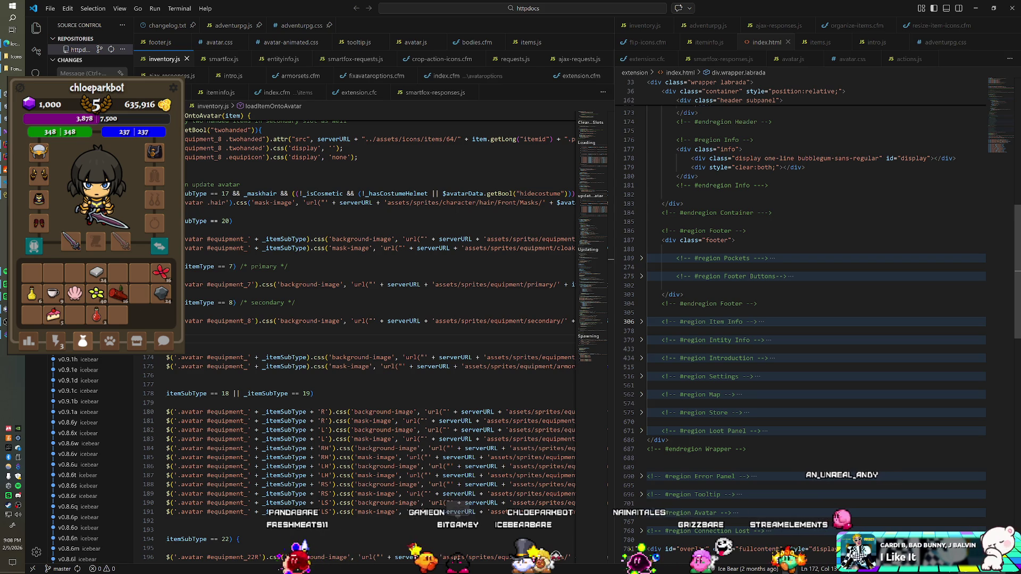
left_click(647, 248)
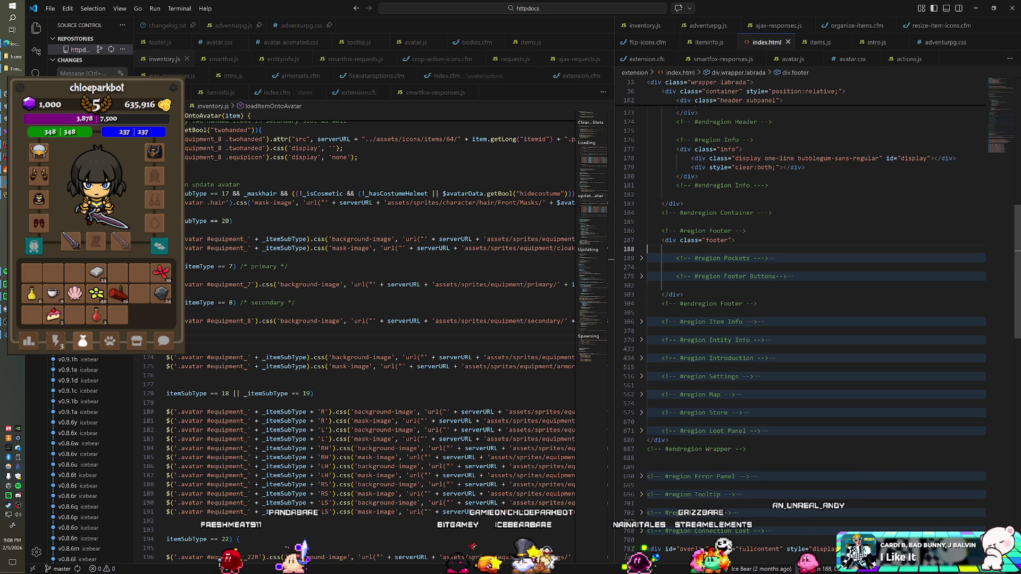
Move the inventory button block, found via an 'energy' search, after the commented settings block, then check the preview bag
key("ctrl+f")
type("energy")
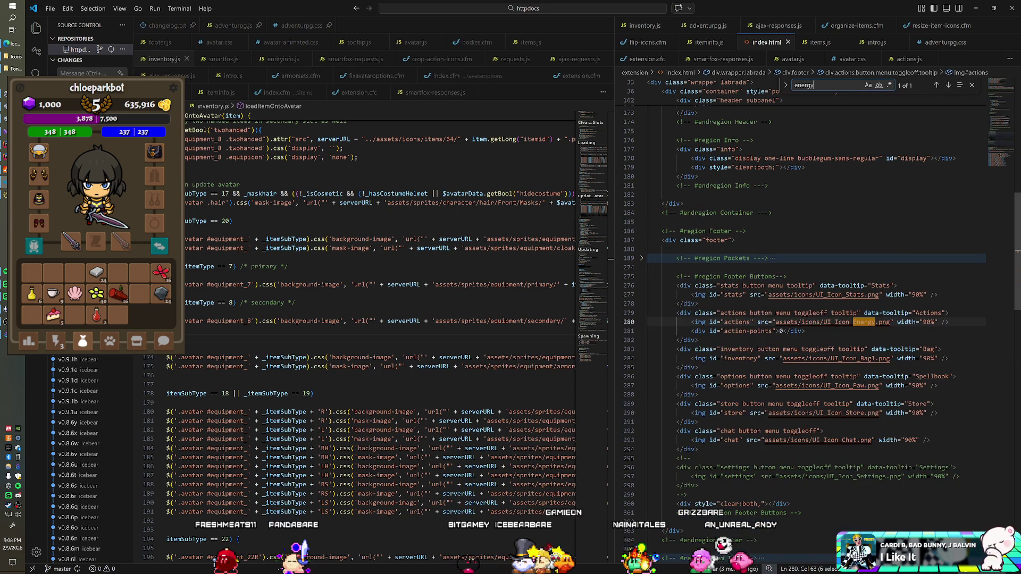
scroll(798, 319, "down", 2)
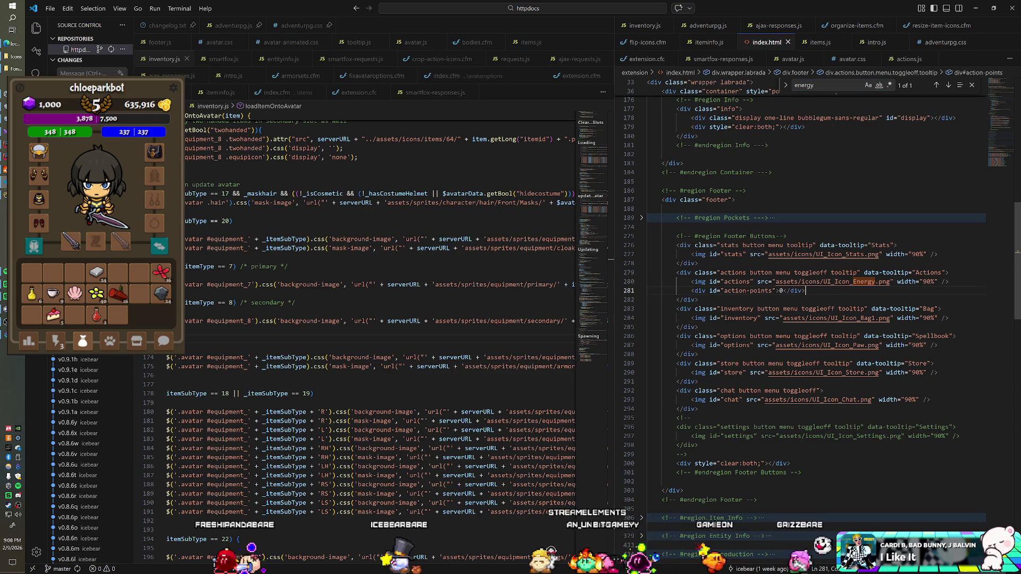
left_click(972, 86)
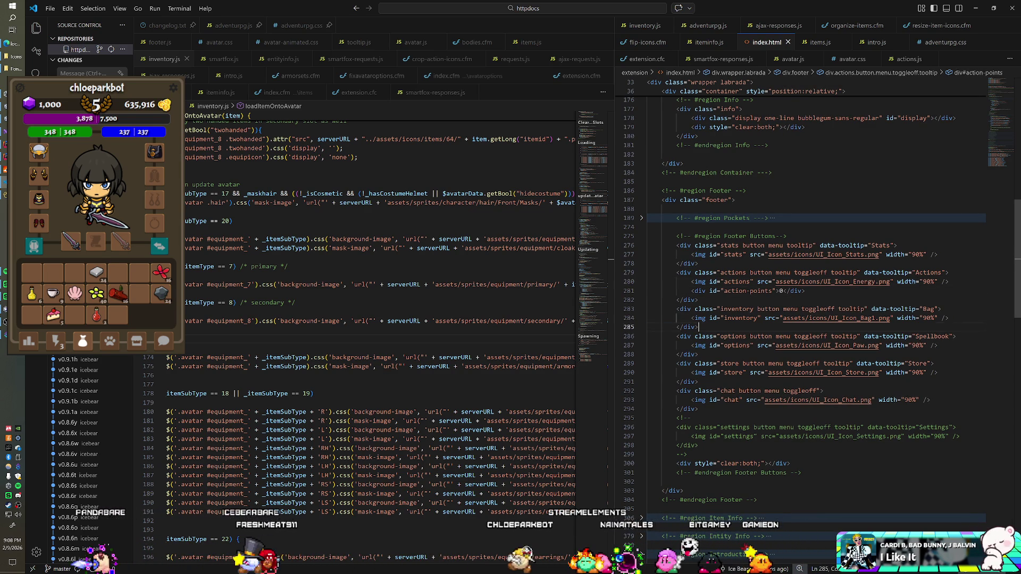
key("shift+Up")
key("shift+Up")
key("shift+Up")
key("ctrl+c")
key("BackSpace")
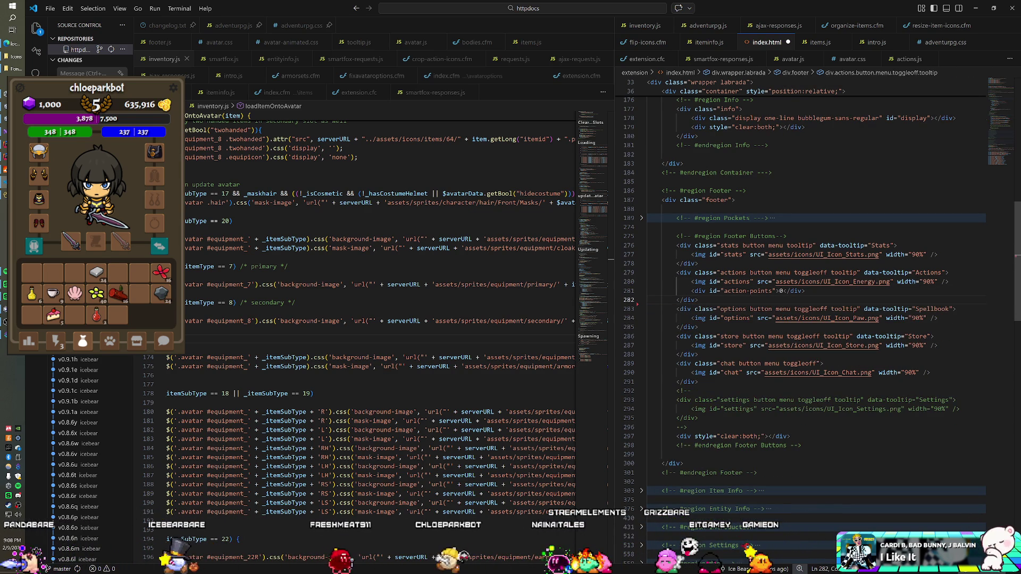
left_click(690, 427)
key("ctrl+v")
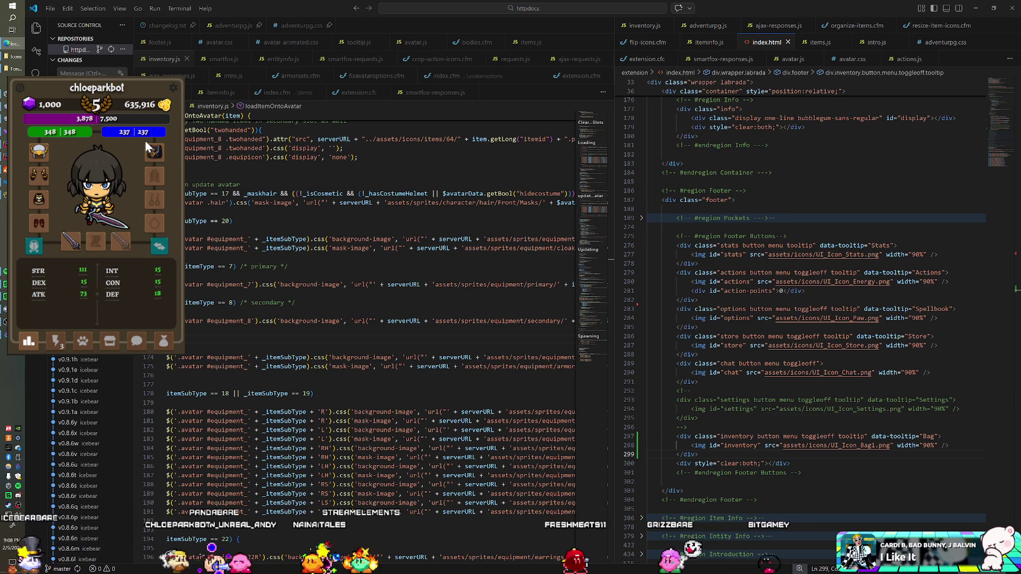
left_click(164, 344)
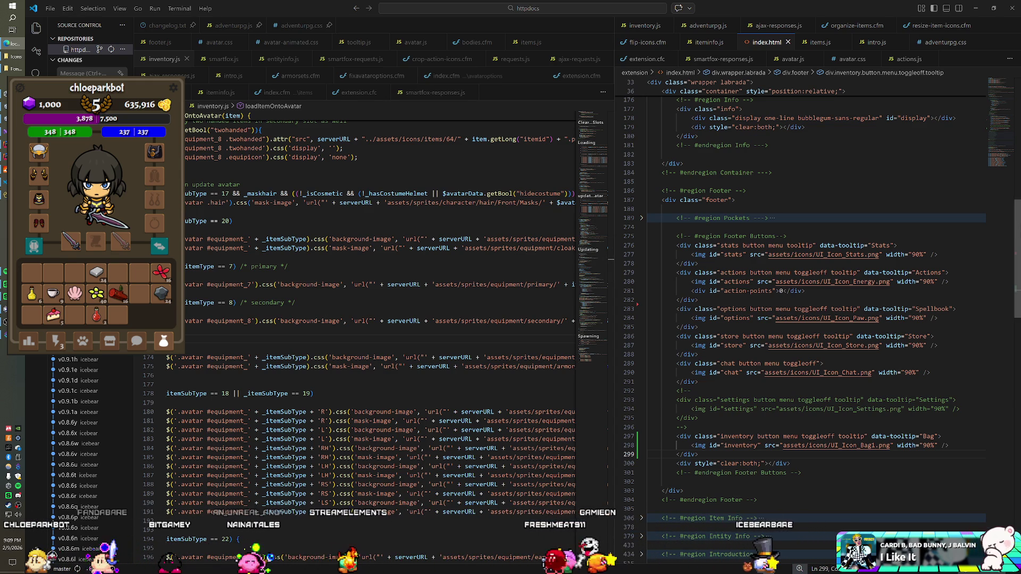
key("alt+Tab")
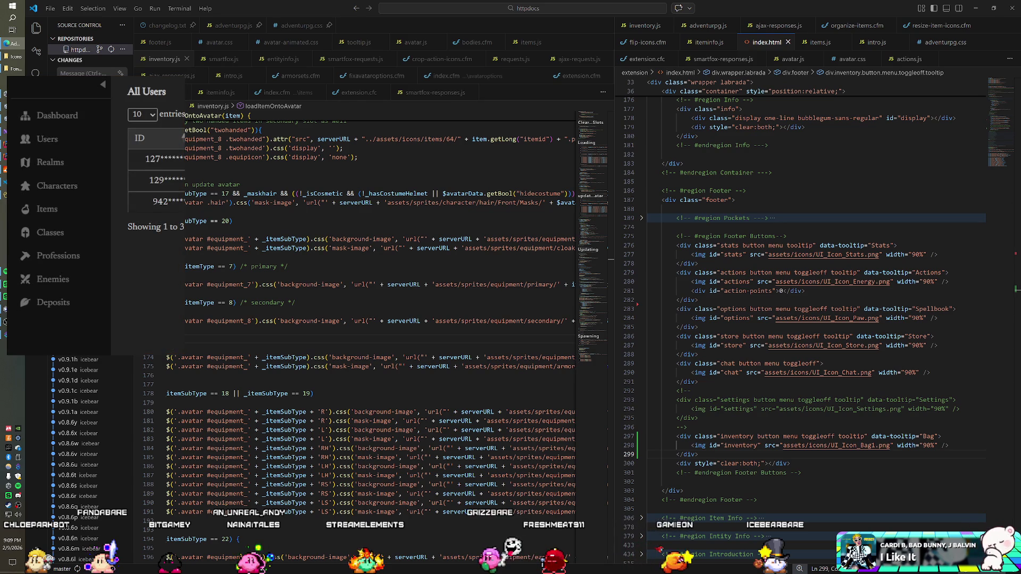
Delete the commented-out settings button block and wrap the inventory block in a comment
left_click(49, 212)
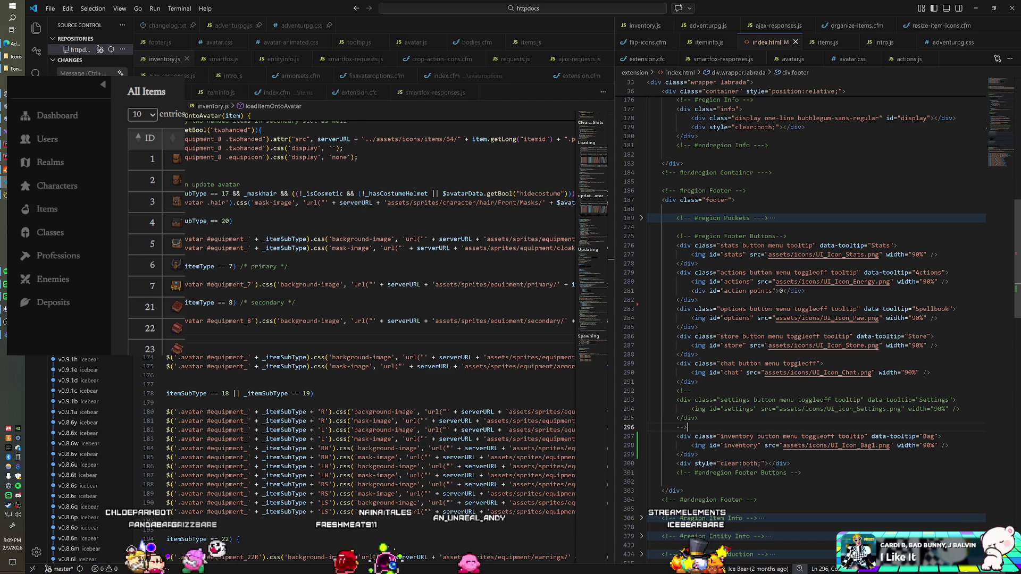
left_click_drag(687, 427, 714, 400)
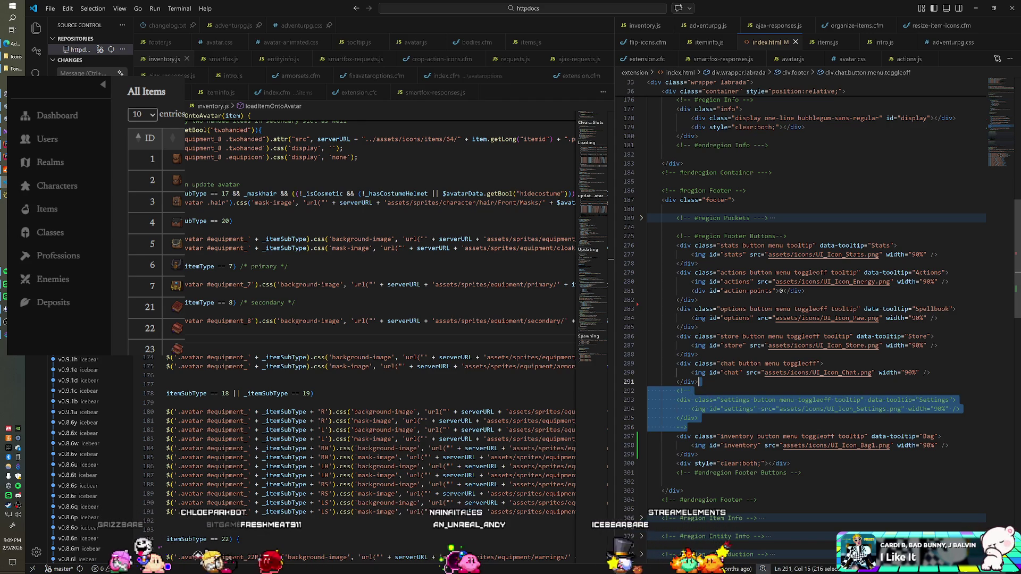
key("Delete")
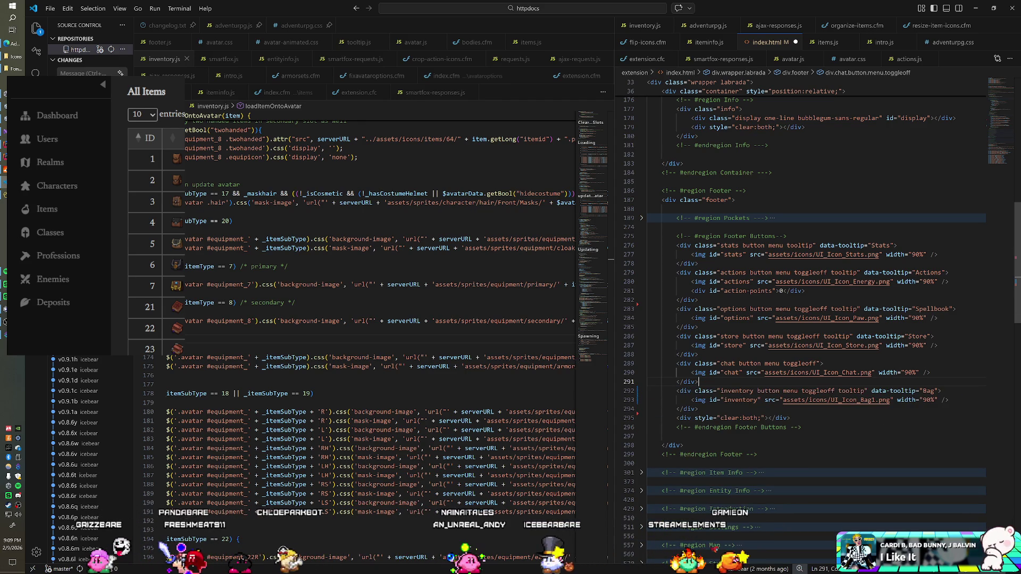
key("Return")
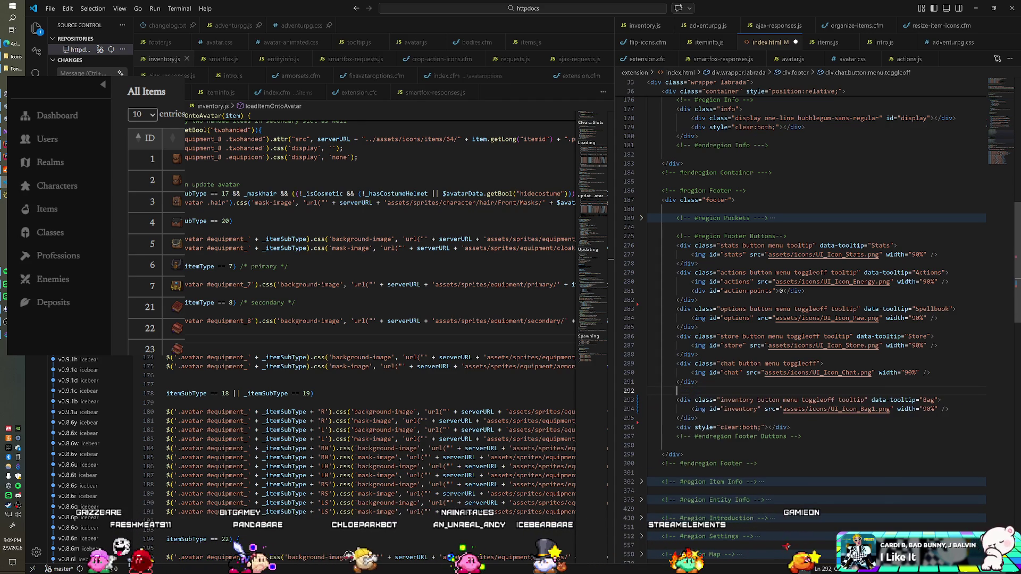
type("<!---->")
key("Delete")
key("Delete")
key("Delete")
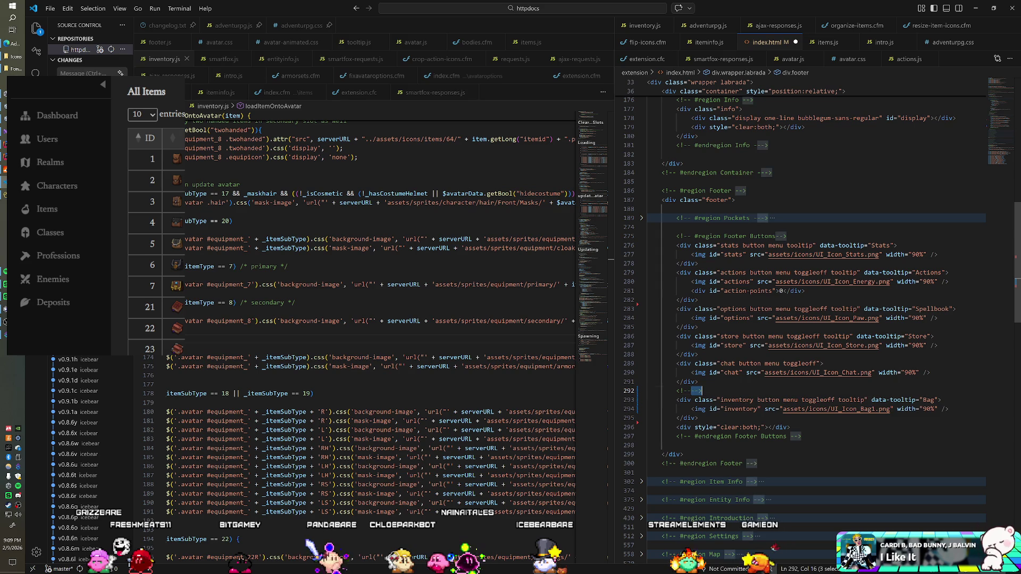
key("Return")
type("-->")
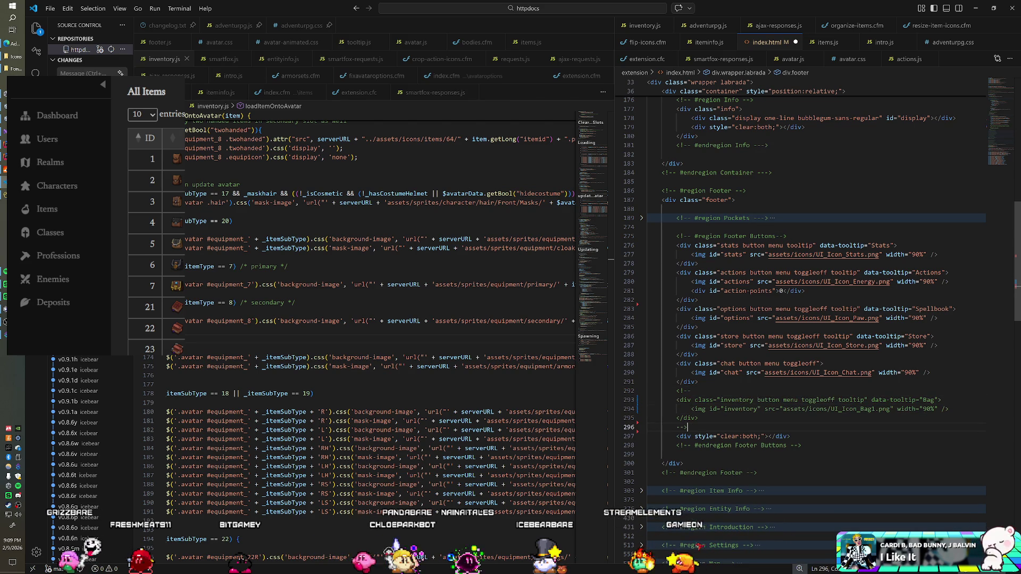
Duplicate the inventory block above the comment and change its Bag1 image to items/64/5
key("shift+Up")
key("shift+Up")
key("shift+Up")
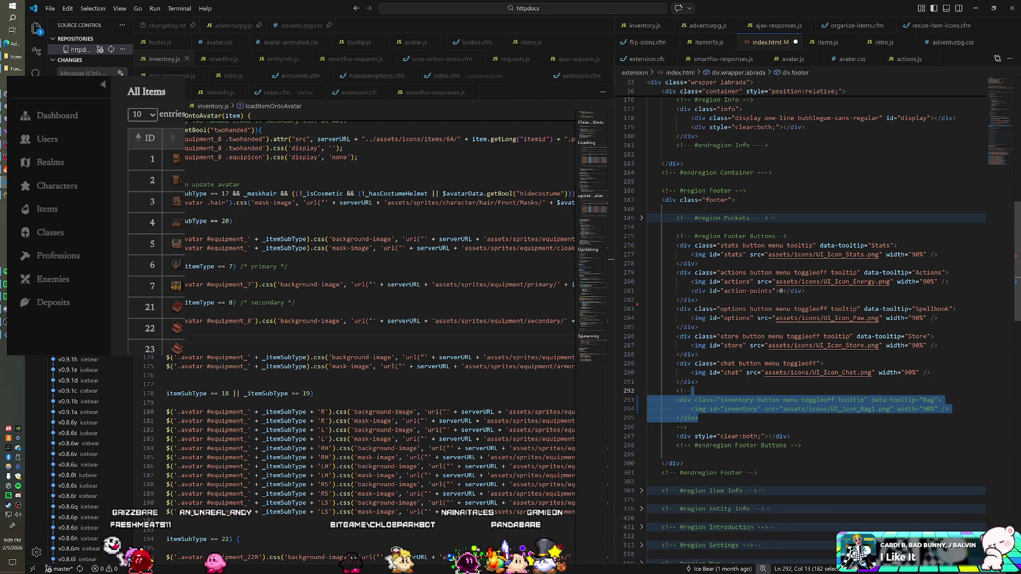
key("ctrl+c")
key("Up")
key("End")
key("ctrl+v")
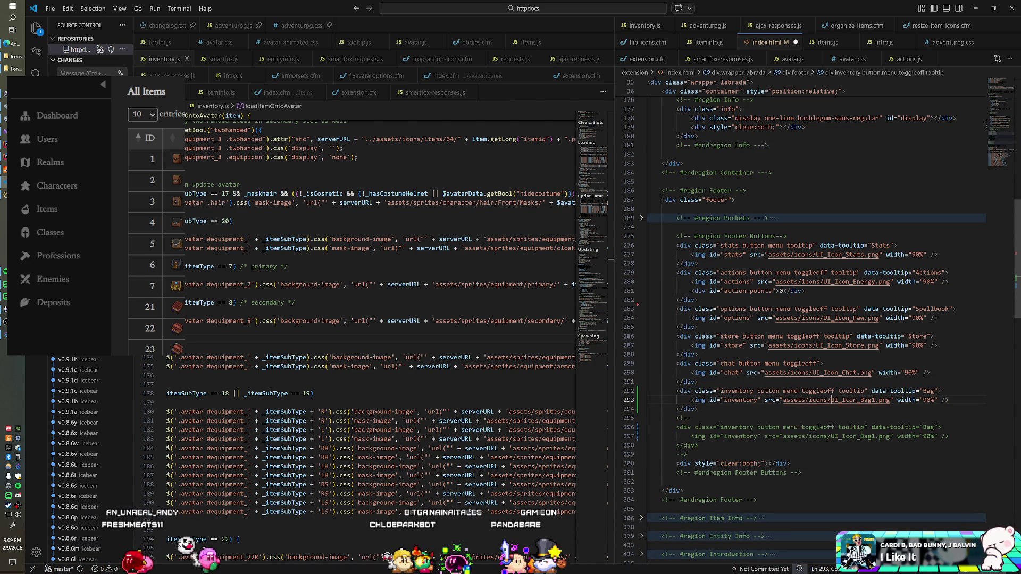
left_click_drag(831, 400, 889, 400)
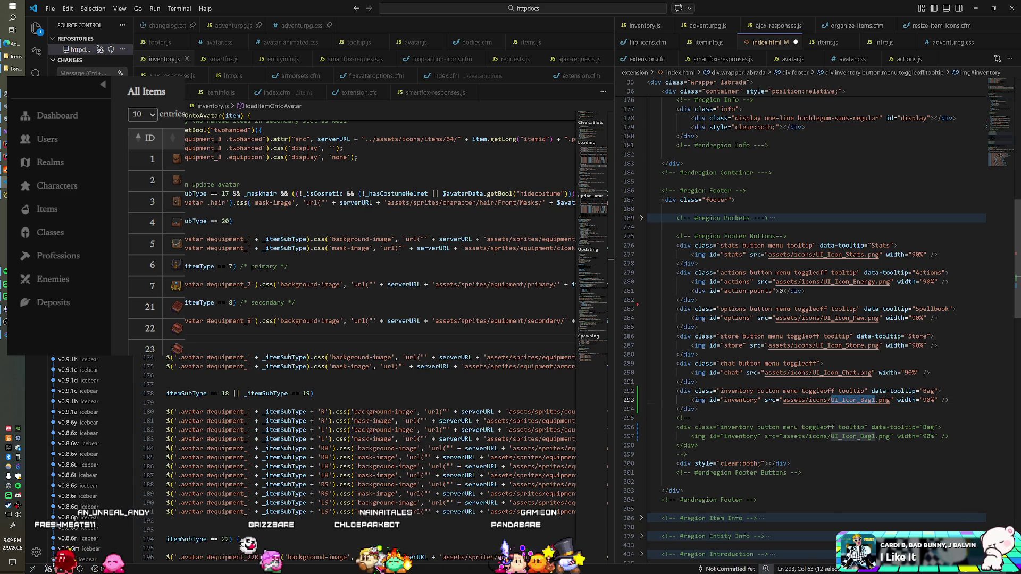
type("items/64/")
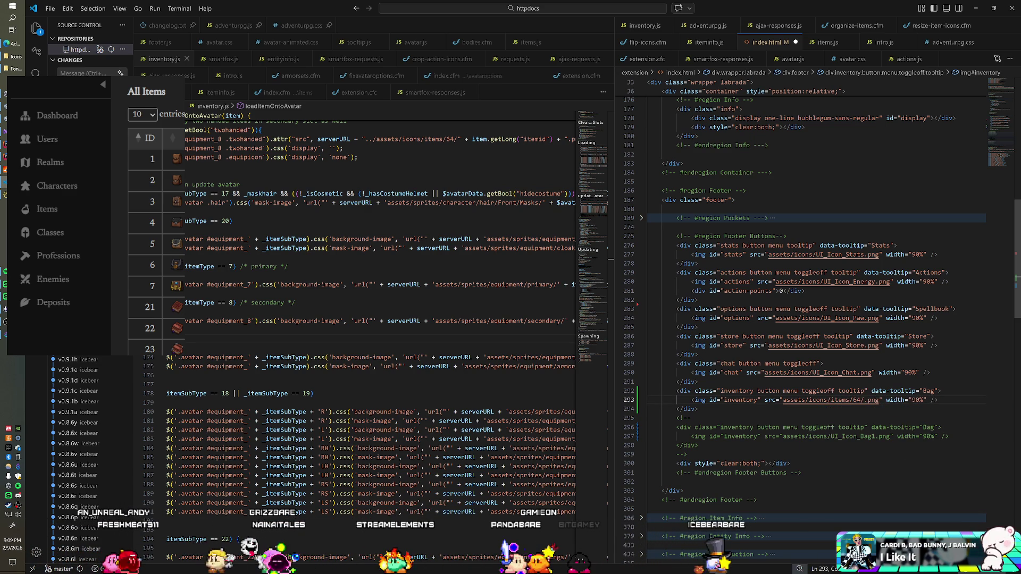
type("5")
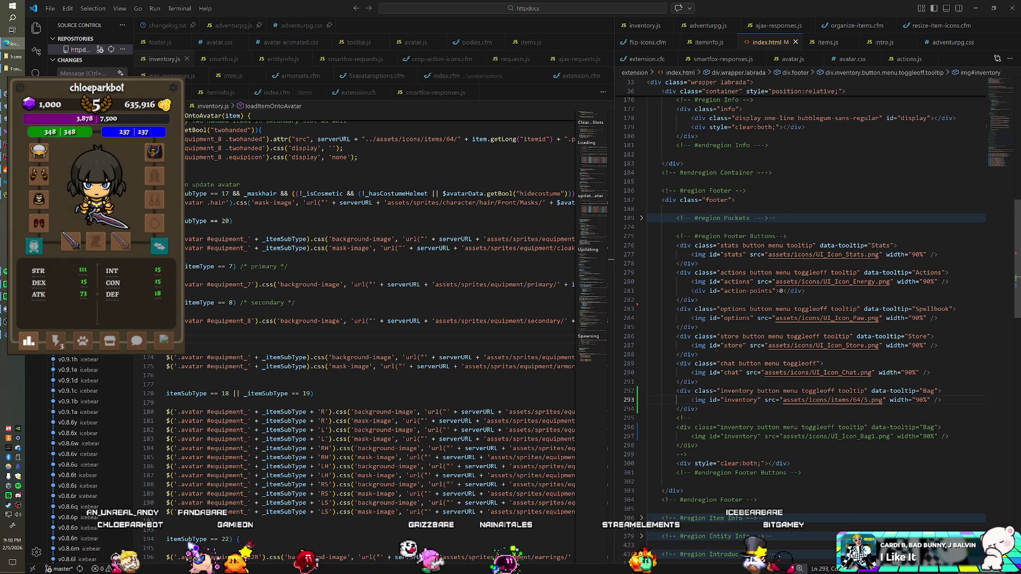
Prefix the Bag image path with ../ to read ../assets/icons/items/64/5.png and save index.html
left_click(11, 61)
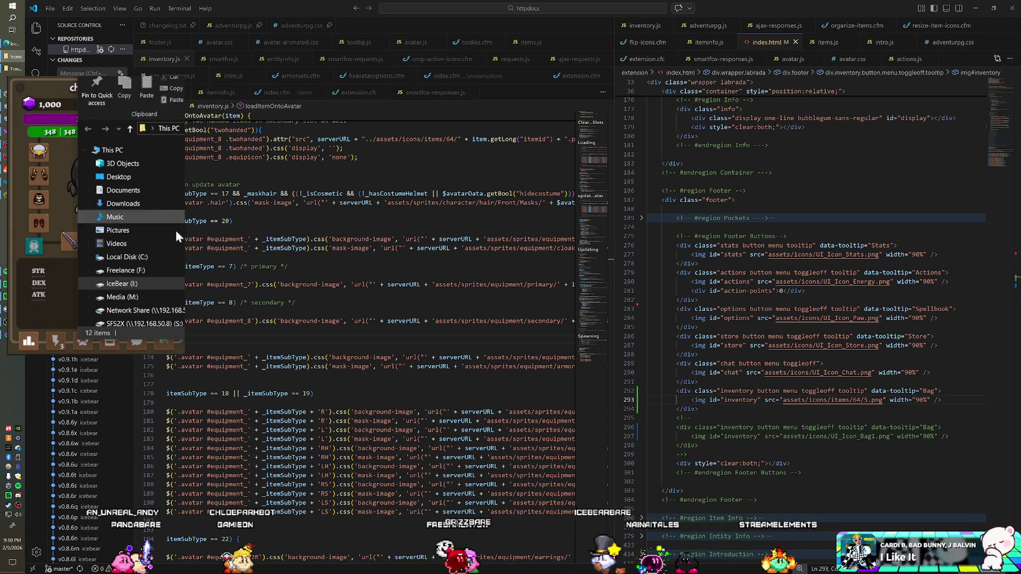
scroll(133, 211, "up", 4)
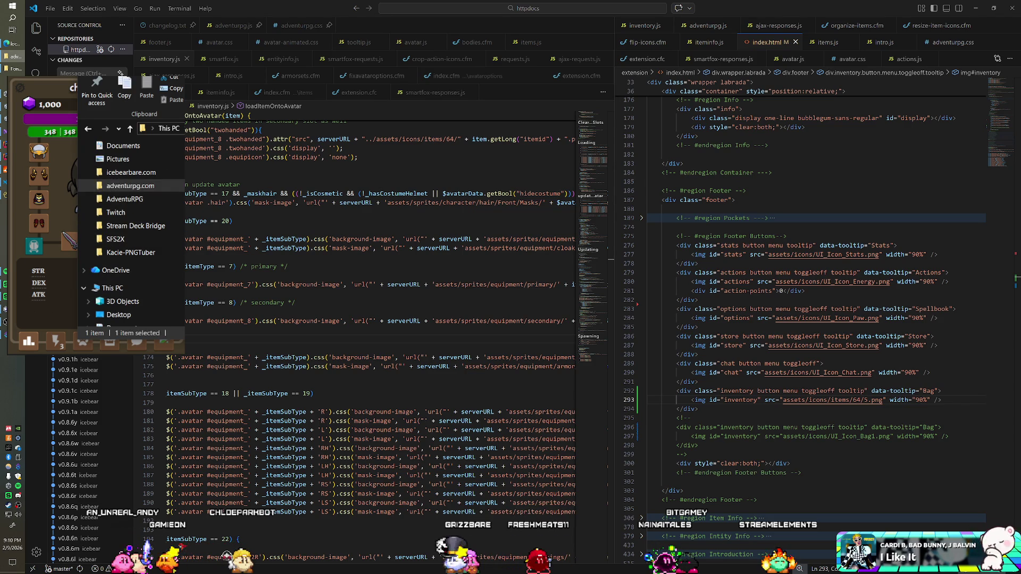
scroll(133, 310, "down", 3)
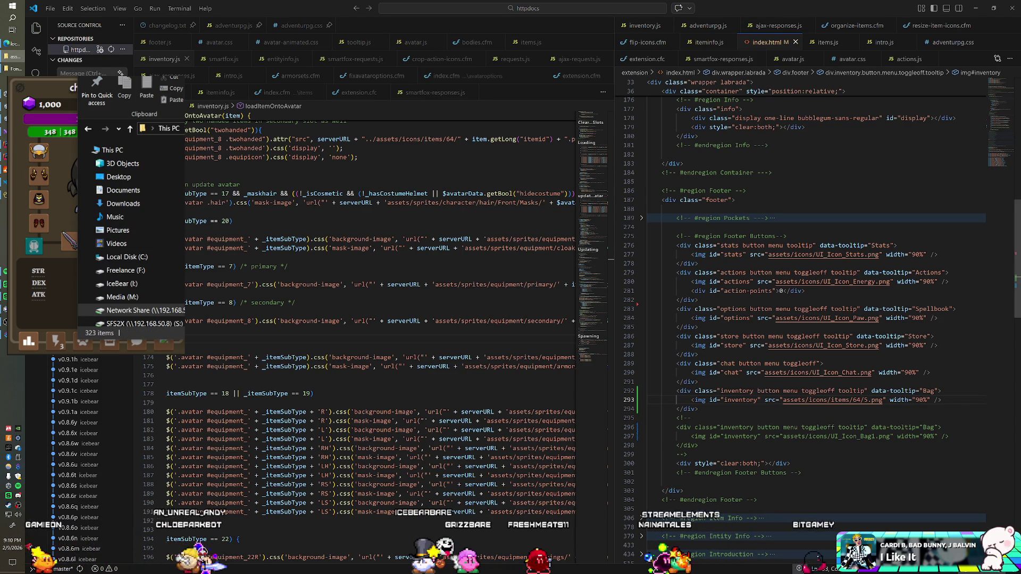
type("../")
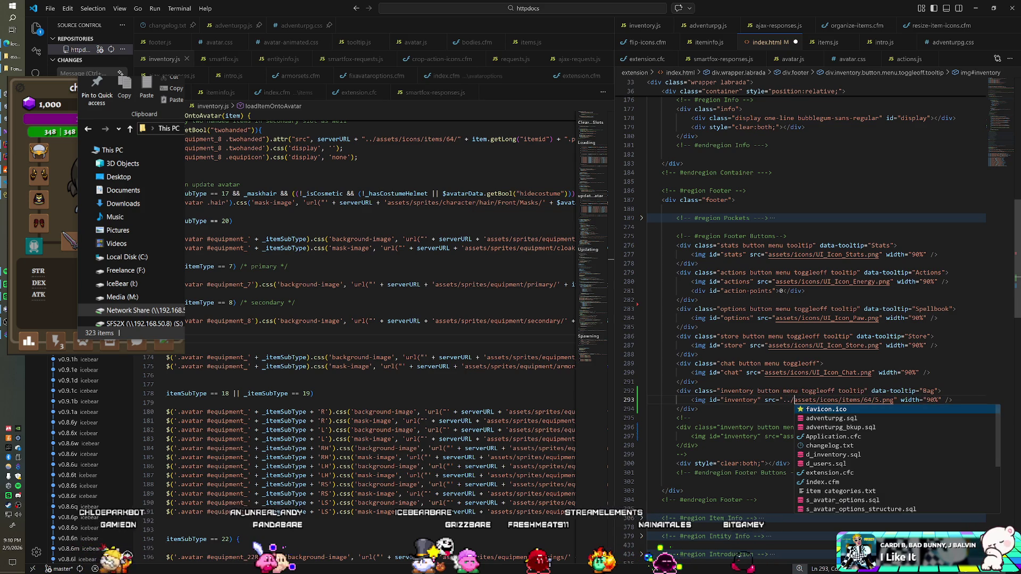
key("ctrl+s")
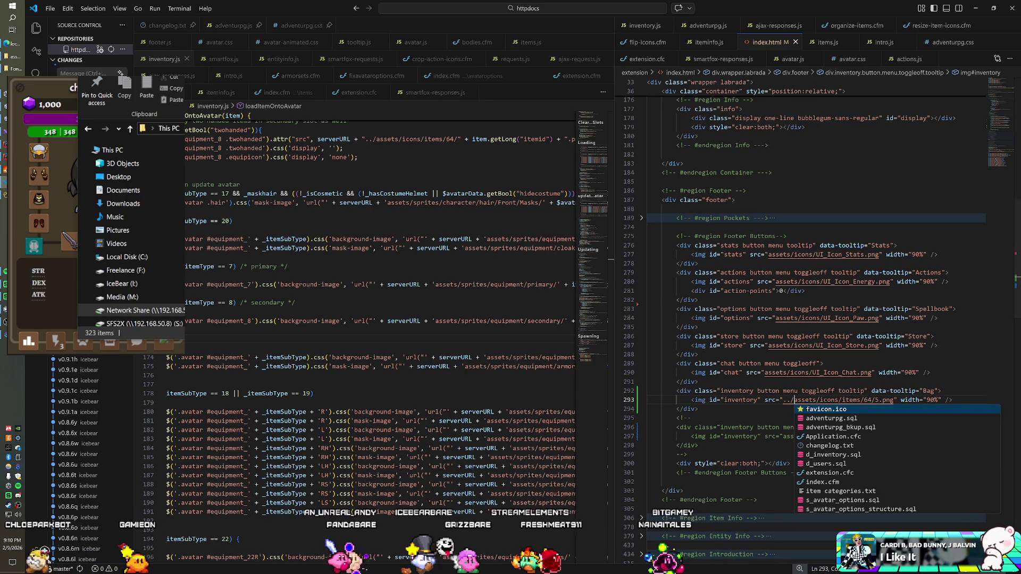
key("Escape")
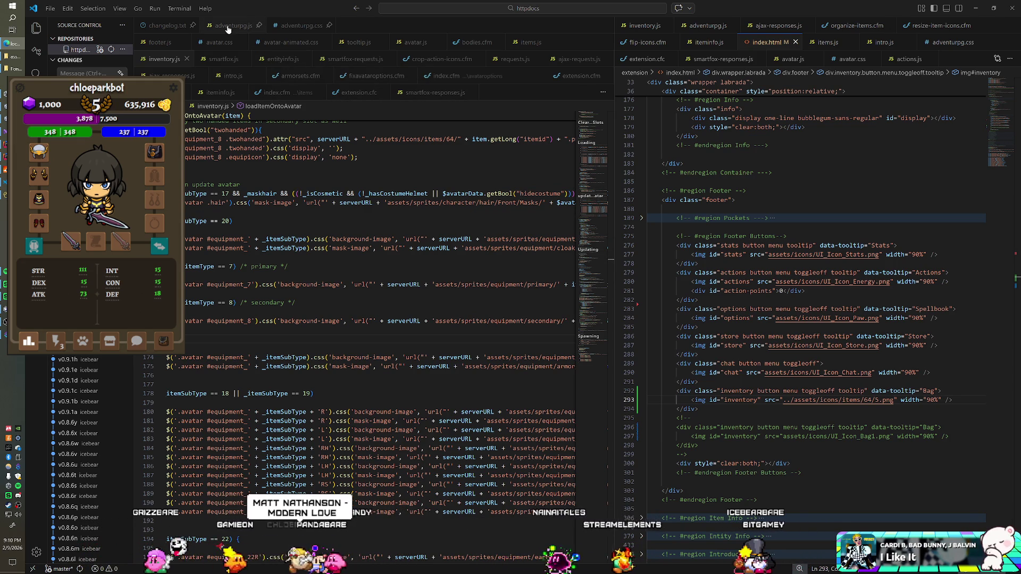
Search adventurpg.css for .toggleoff and then .footer to reach the Footer region rules
left_click(302, 25)
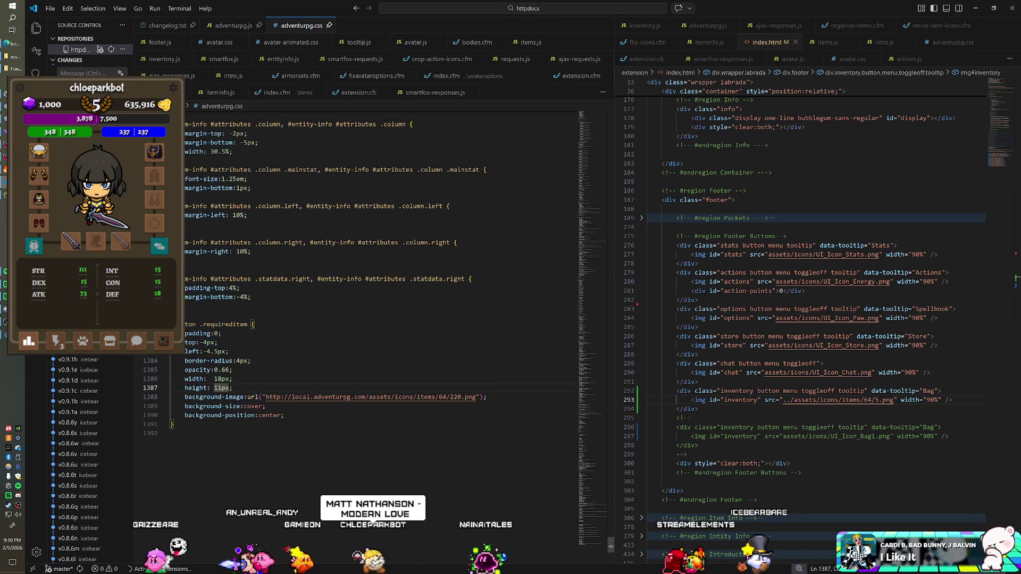
scroll(372, 319, "up", 4)
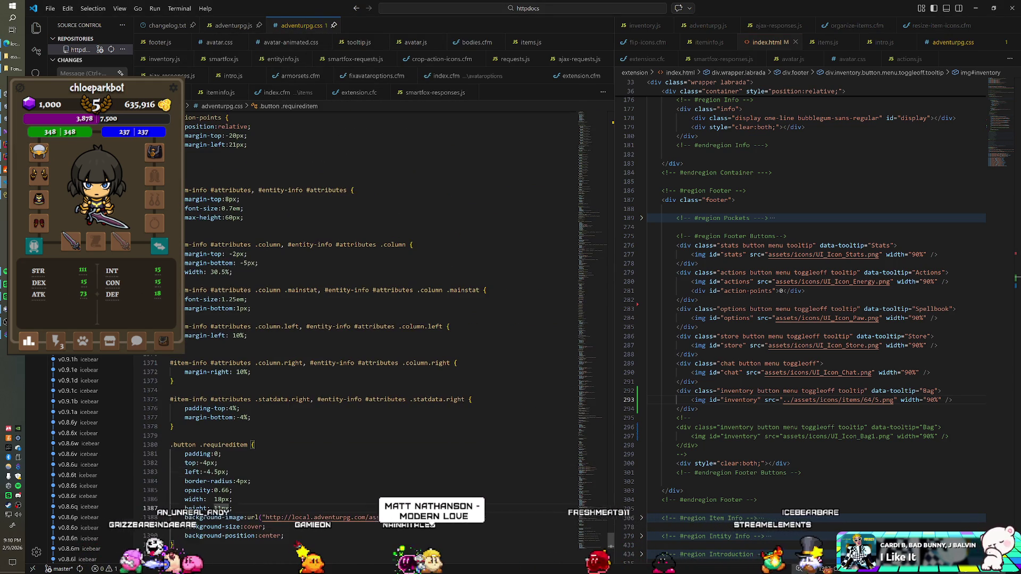
left_click(243, 208)
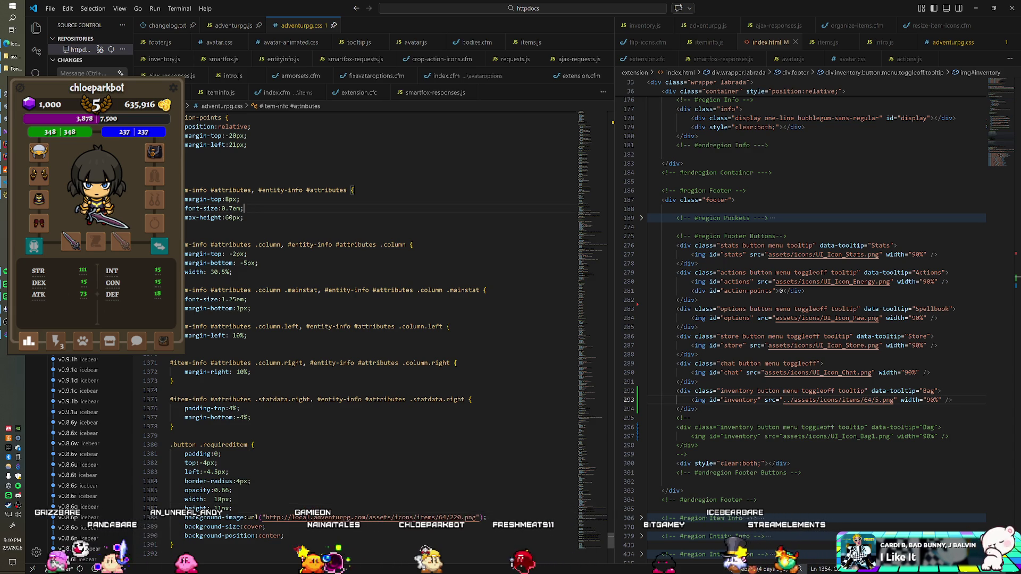
key("ctrl+f")
type(".menu")
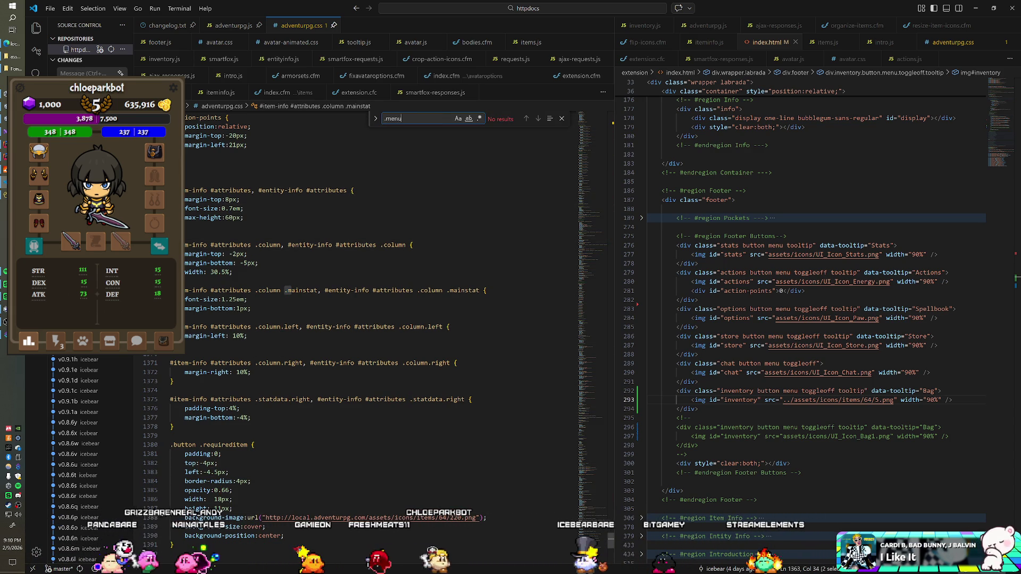
key("BackSpace")
key("BackSpace")
key("BackSpace")
type(".toggleoff")
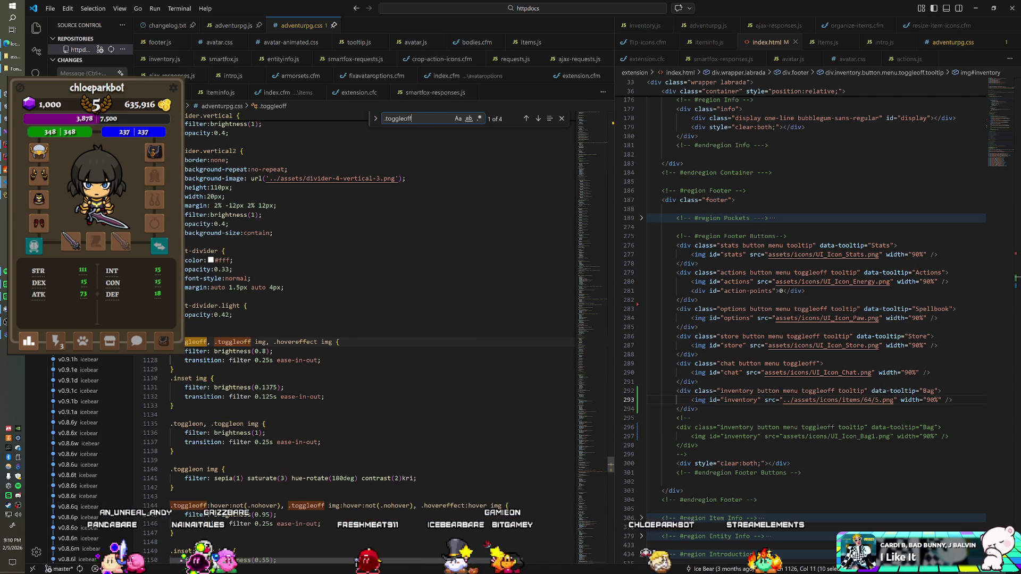
key("BackSpace")
key("BackSpace")
key("BackSpace")
type(".footer")
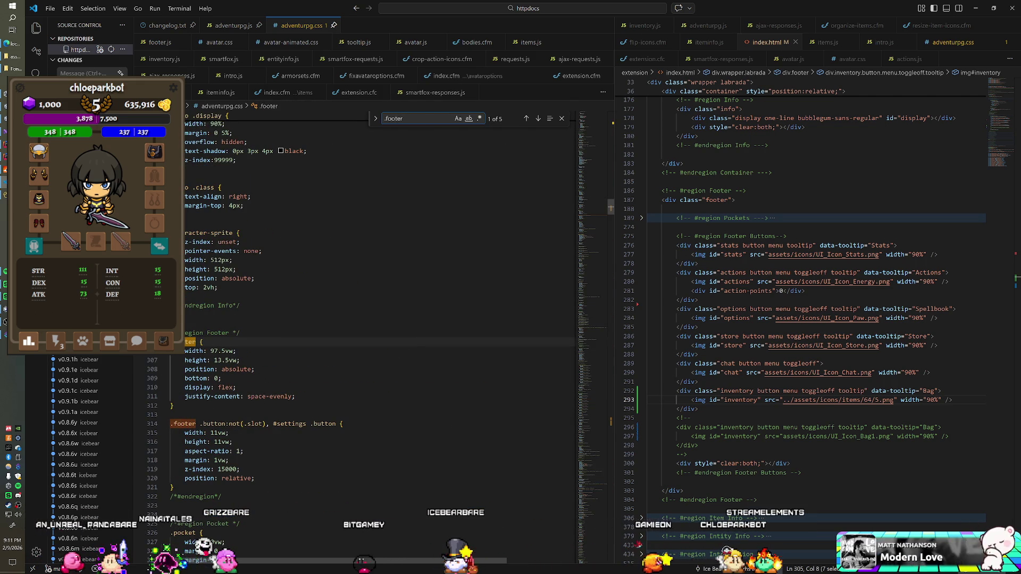
Try adding 'slot' to the Bag button's classes, then remove it again
scroll(372, 319, "down", 6)
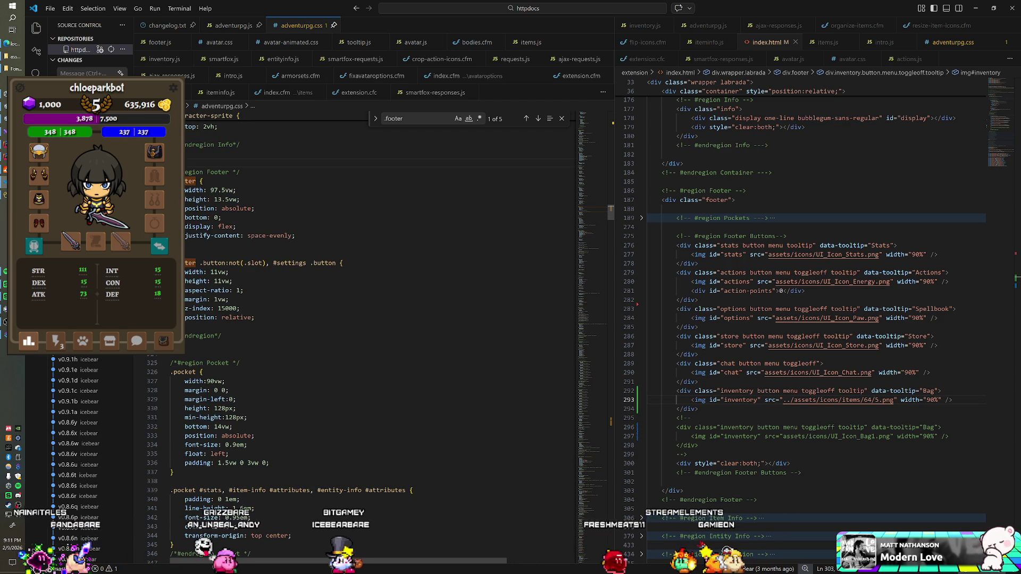
left_click(719, 391)
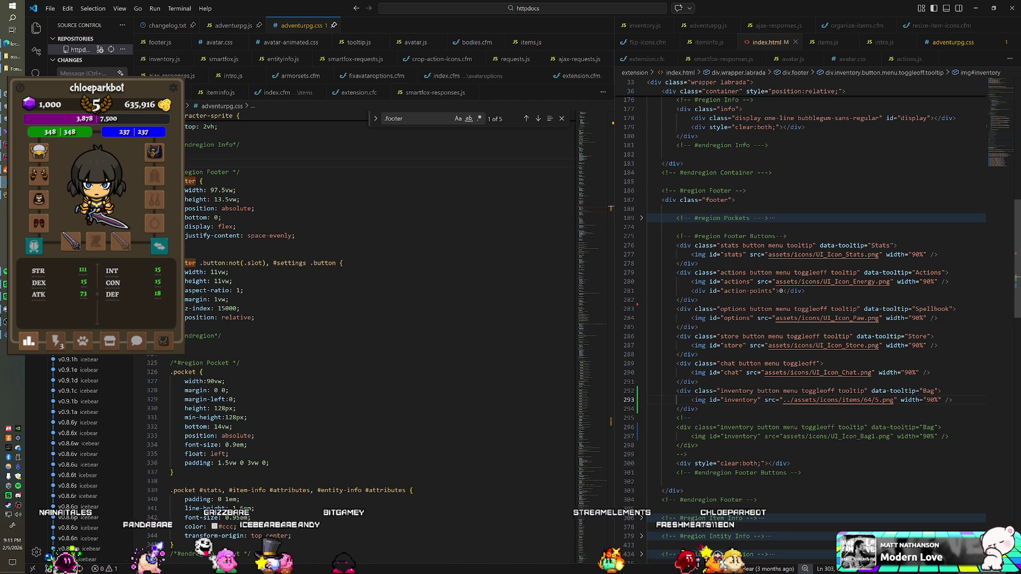
type("slot")
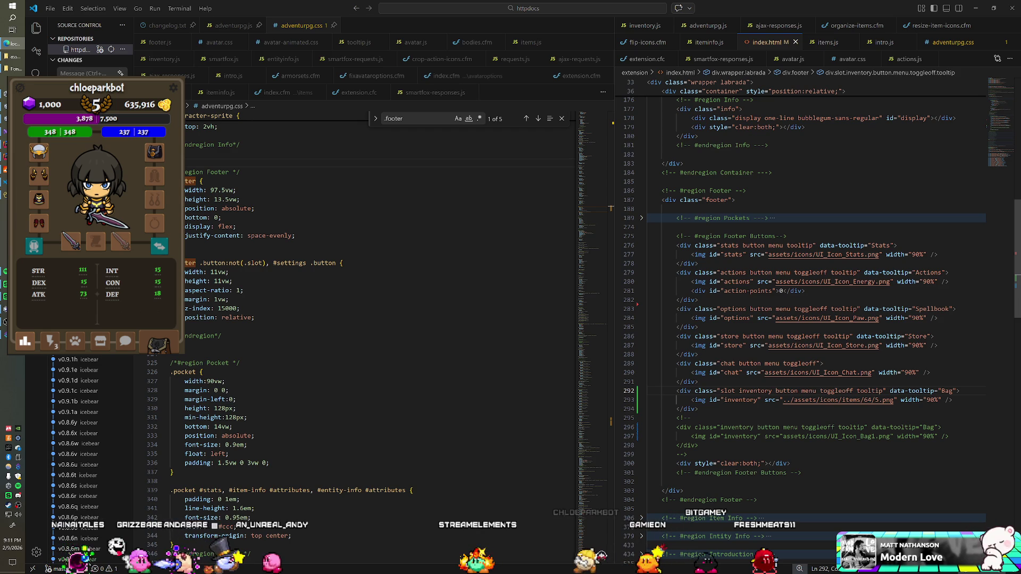
key("BackSpace")
key("BackSpace")
key("BackSpace")
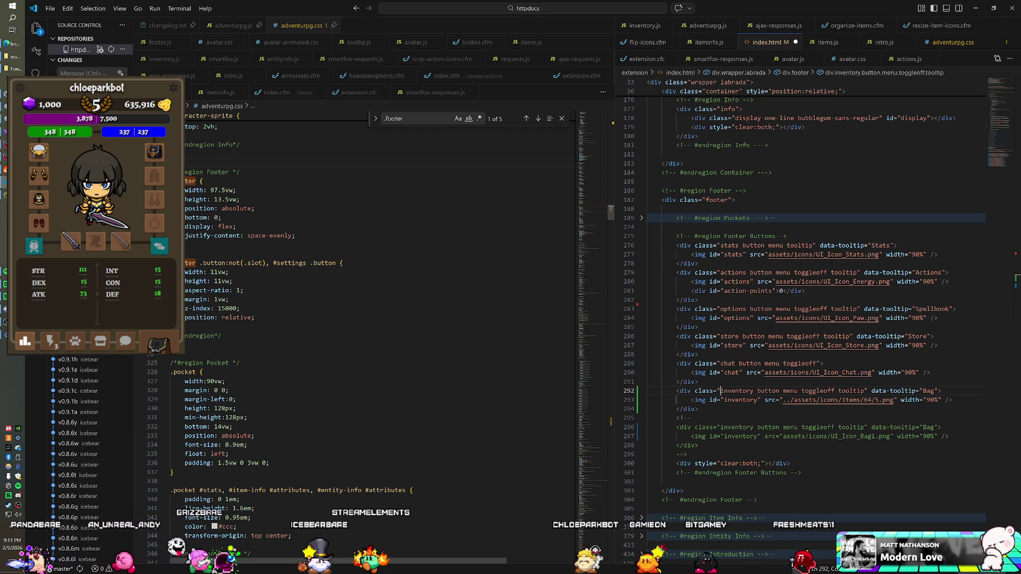
Add a .footer .button.inventory img rule below the footer button rule with an empty width declaration
left_click(213, 327)
key("Return")
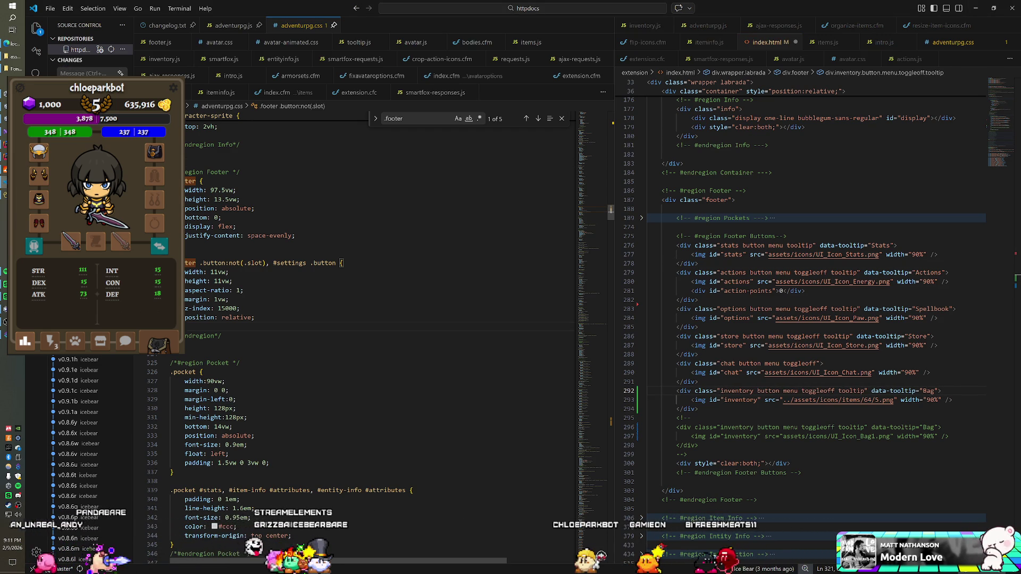
type(".footer ")
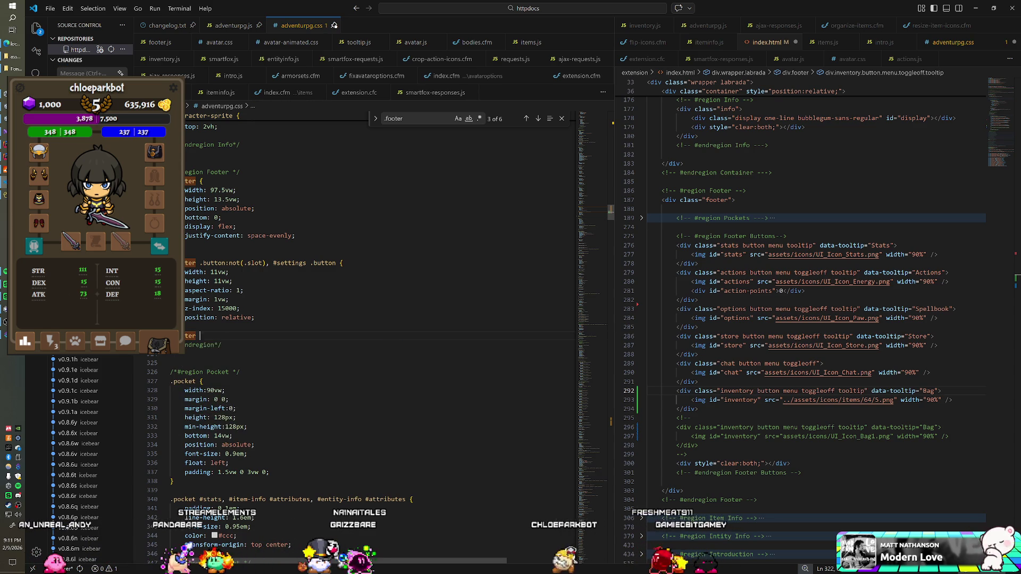
type(".button")
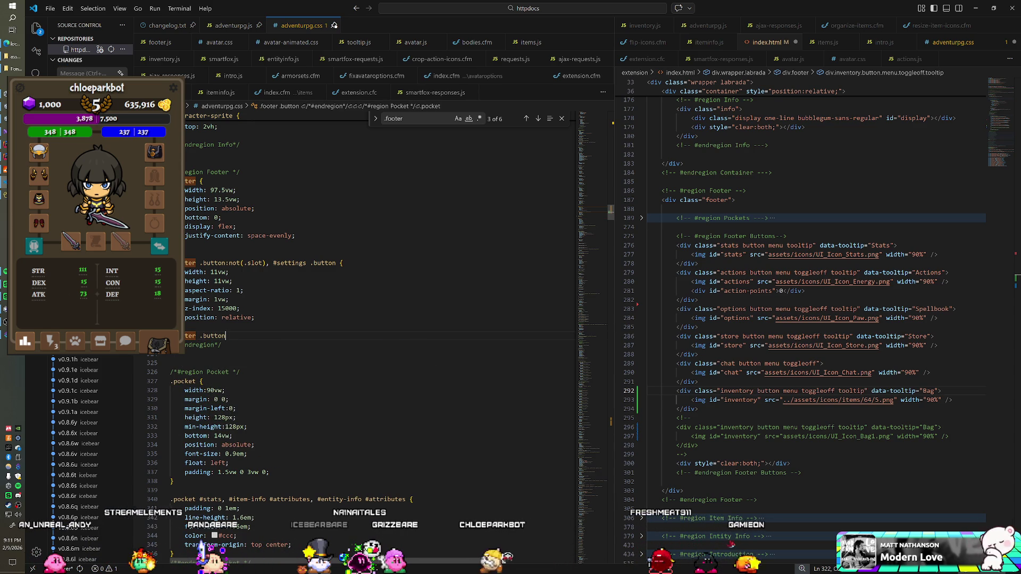
type(".inventory {")
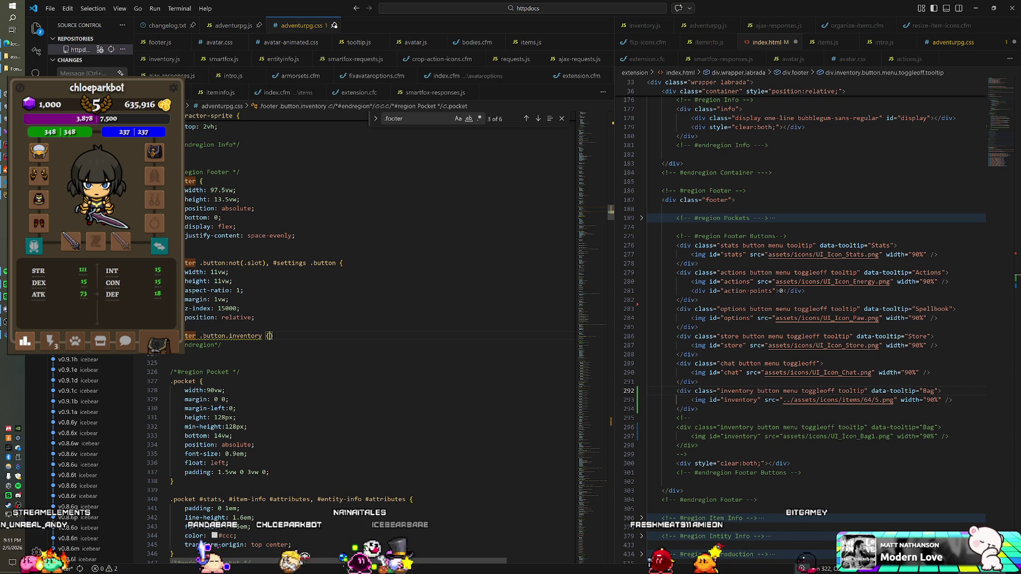
key("Return")
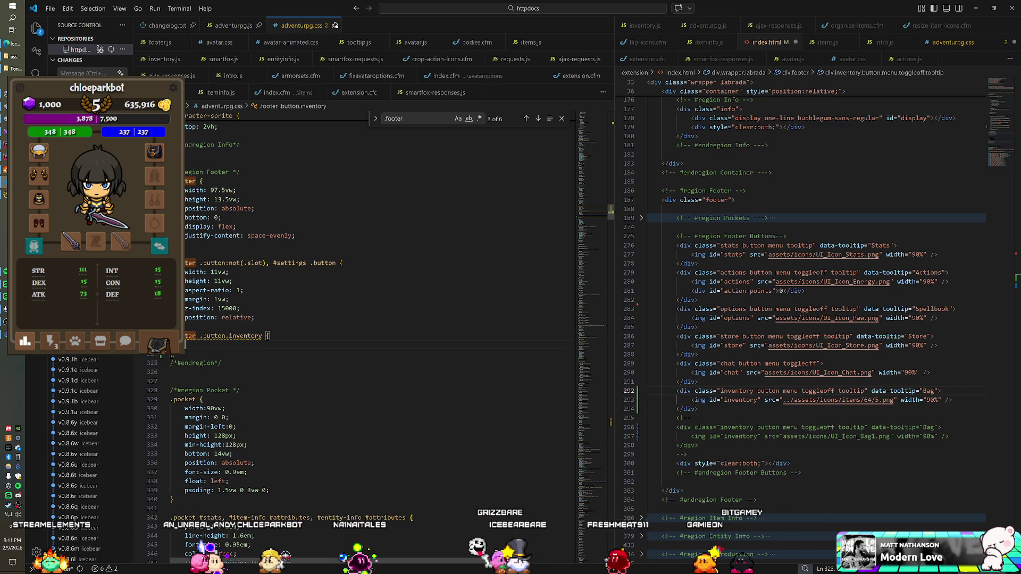
double_click(244, 335)
key("Right")
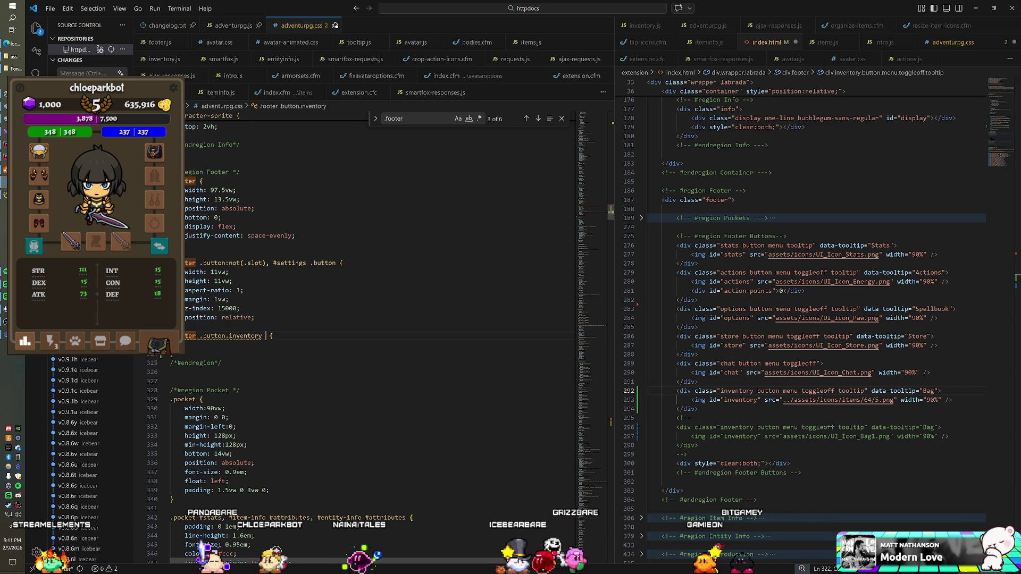
type("img")
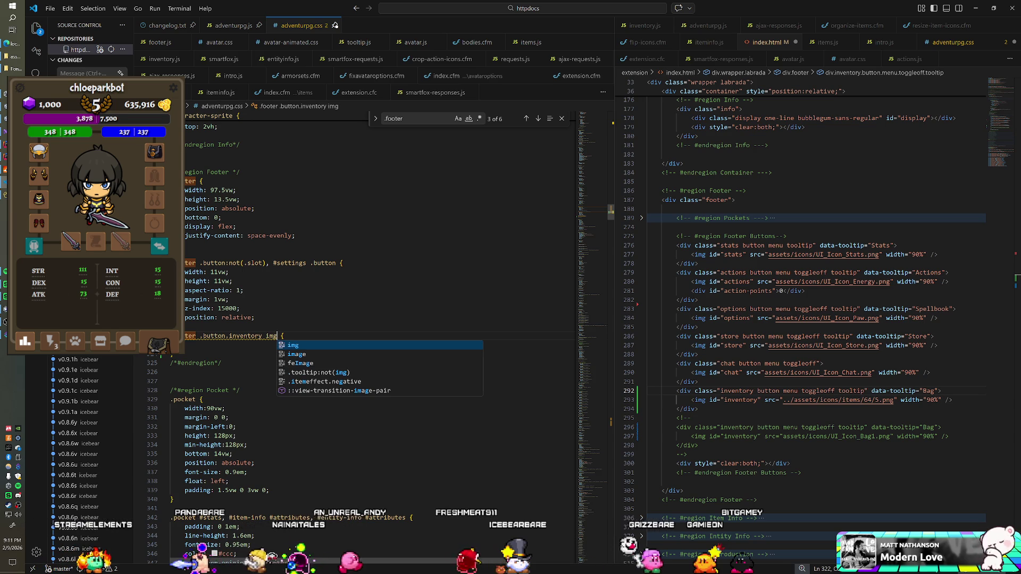
key("Escape")
scroll(372, 319, "down", 5)
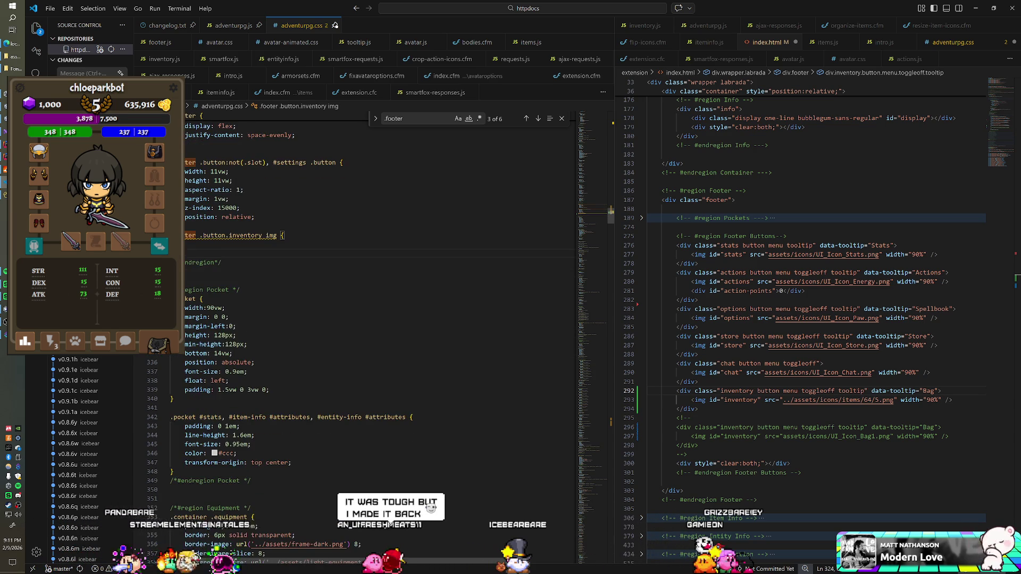
scroll(373, 319, "up", 3)
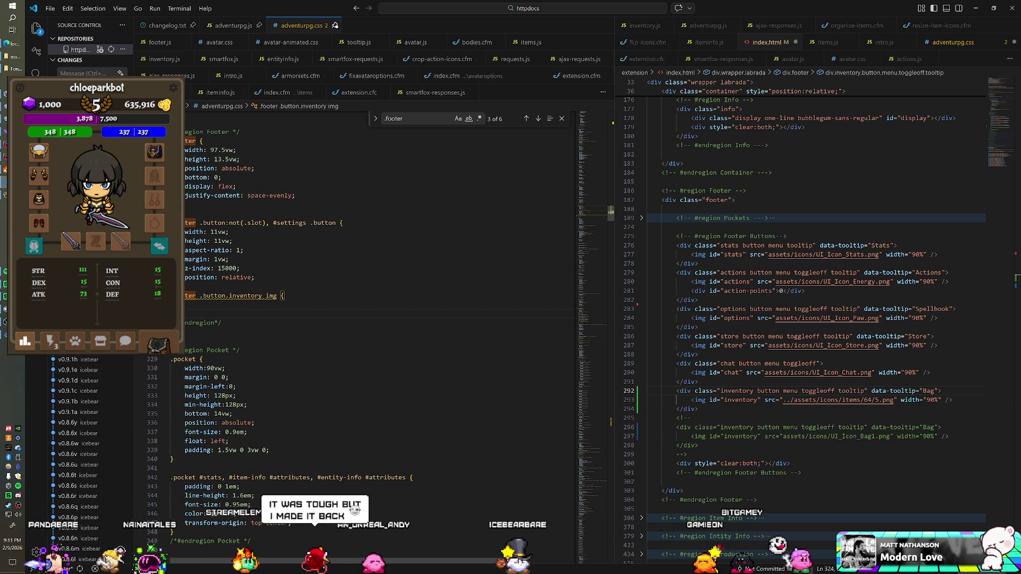
type("width:")
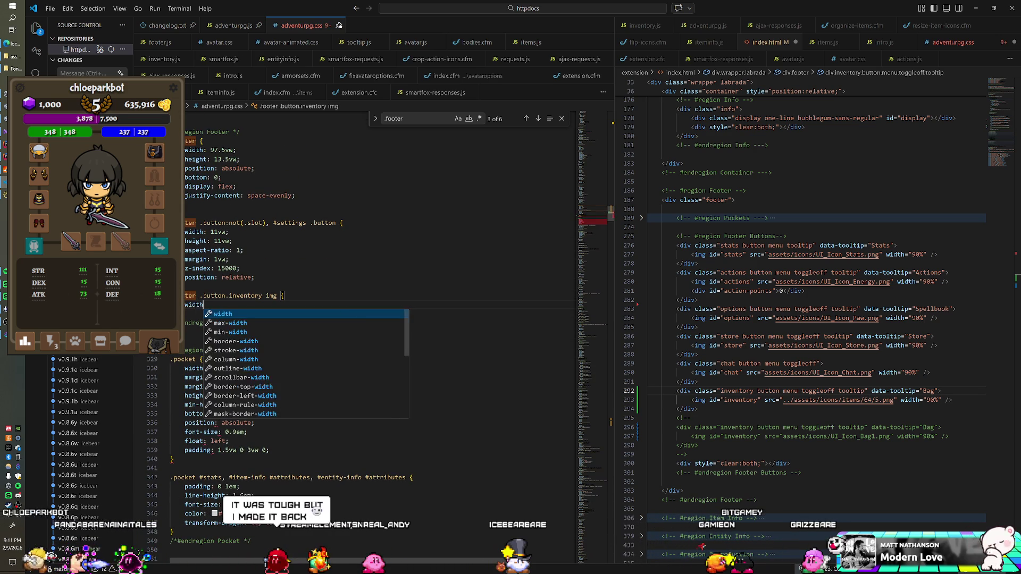
scroll(373, 319, "down", 10)
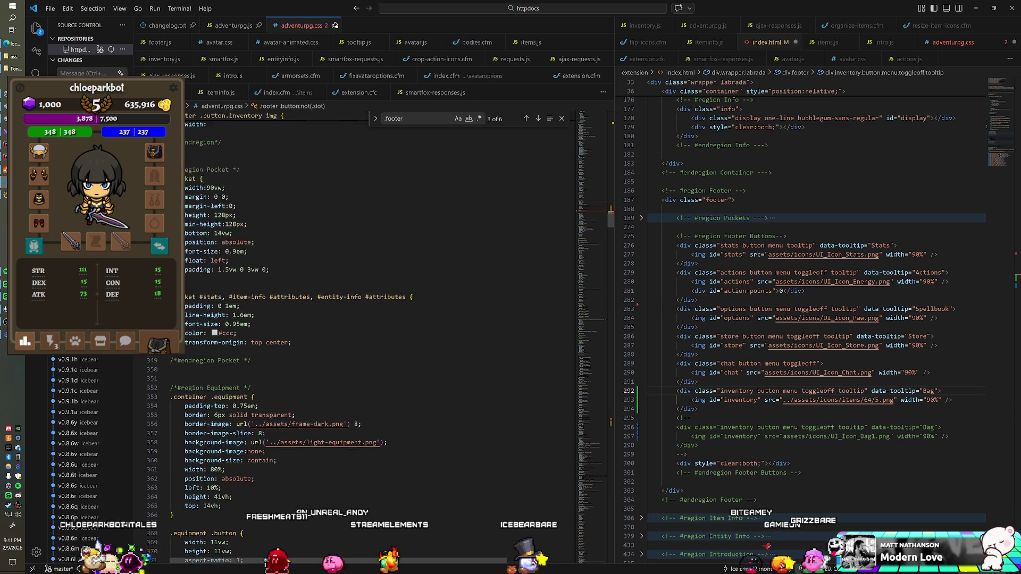
Search the stylesheet for .inventory, then for .slot
key("ctrl+f")
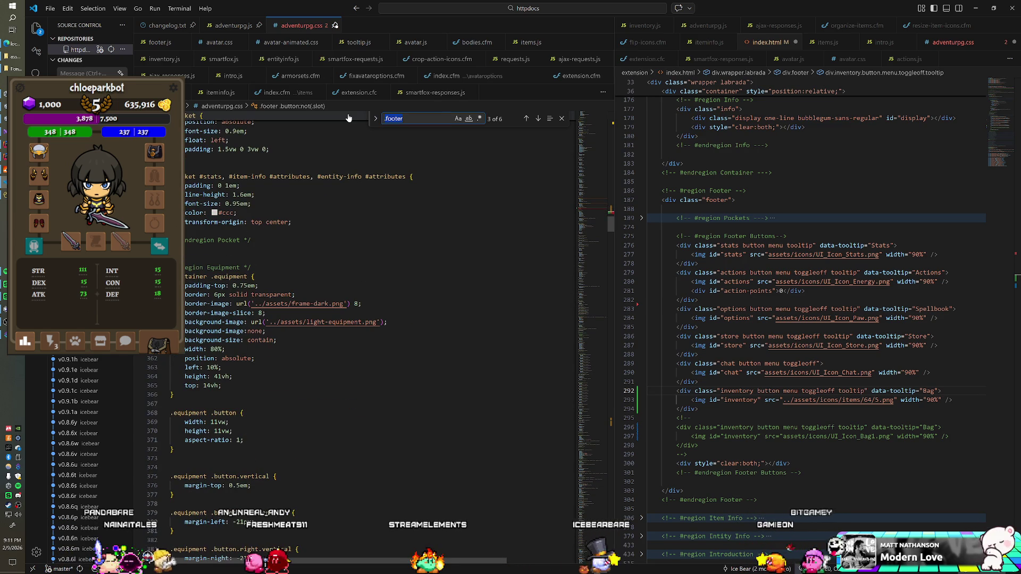
type(".inventory")
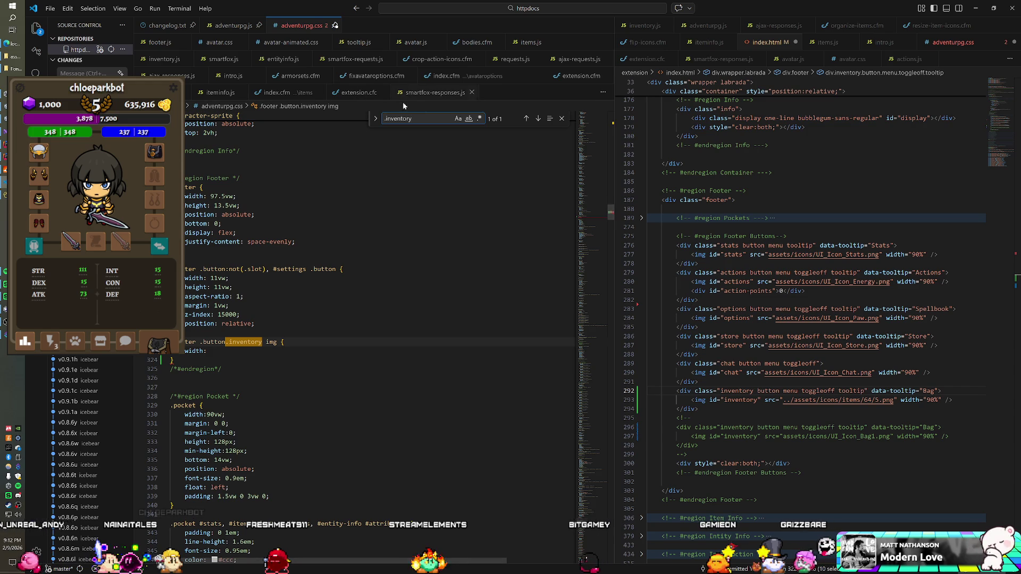
key("ctrl+a")
type(".slot")
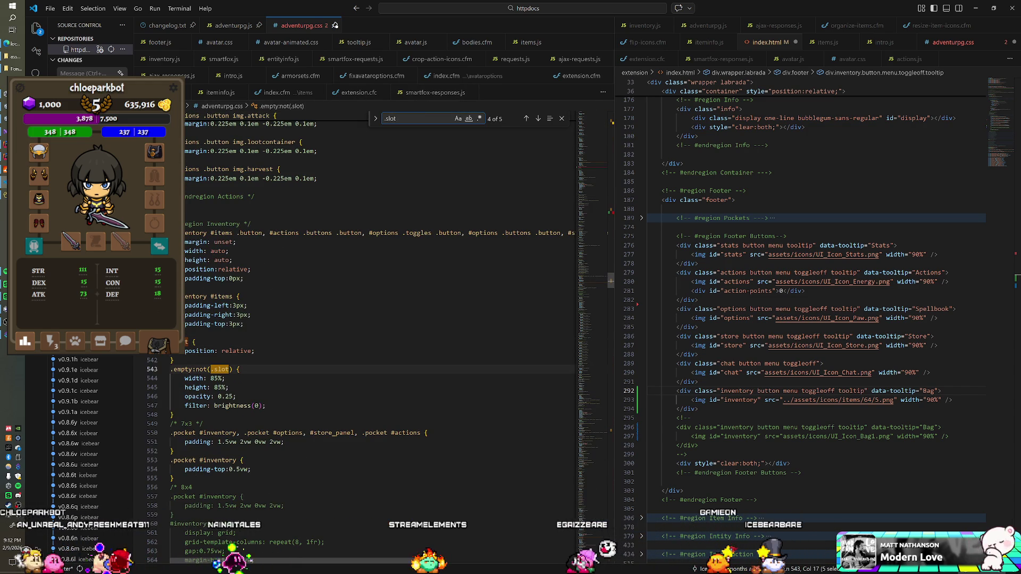
key("shift+Return")
key("shift+Return")
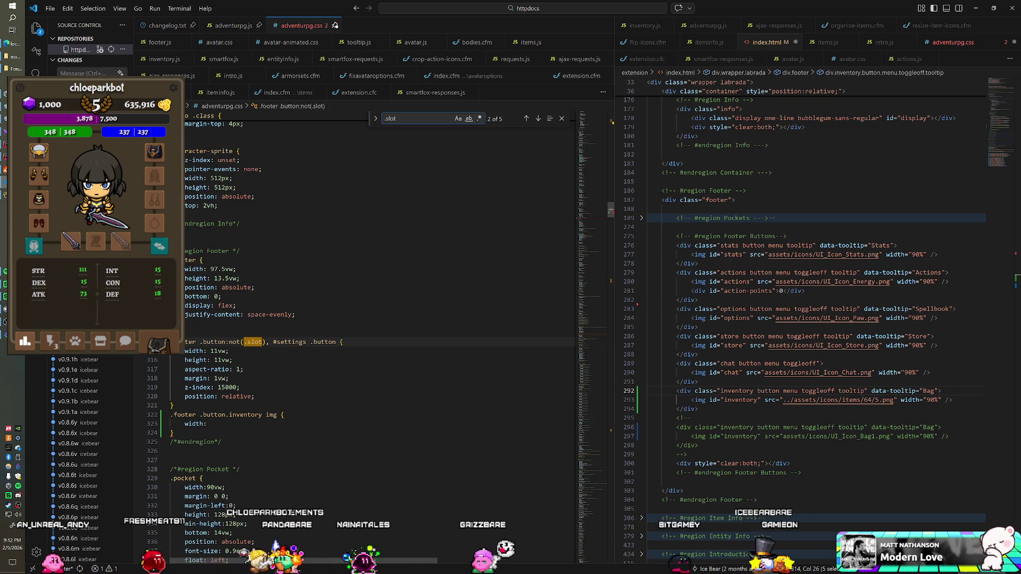
key("Return")
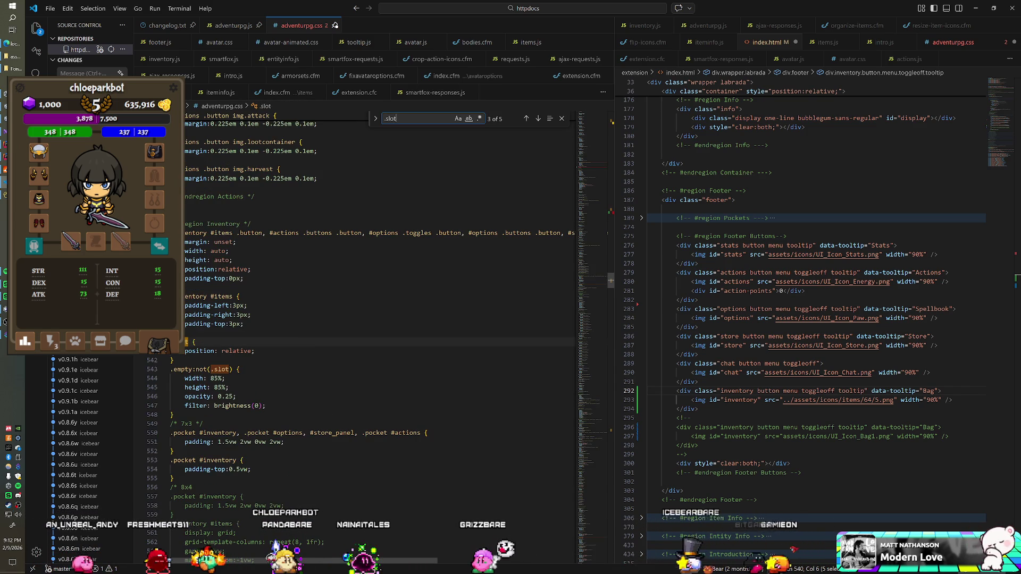
key("Return")
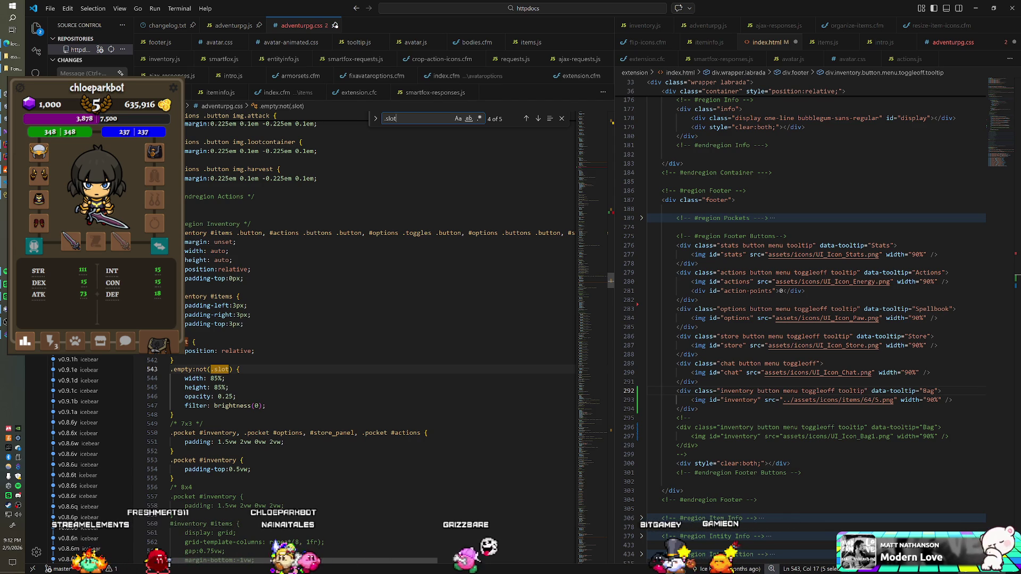
key("Return")
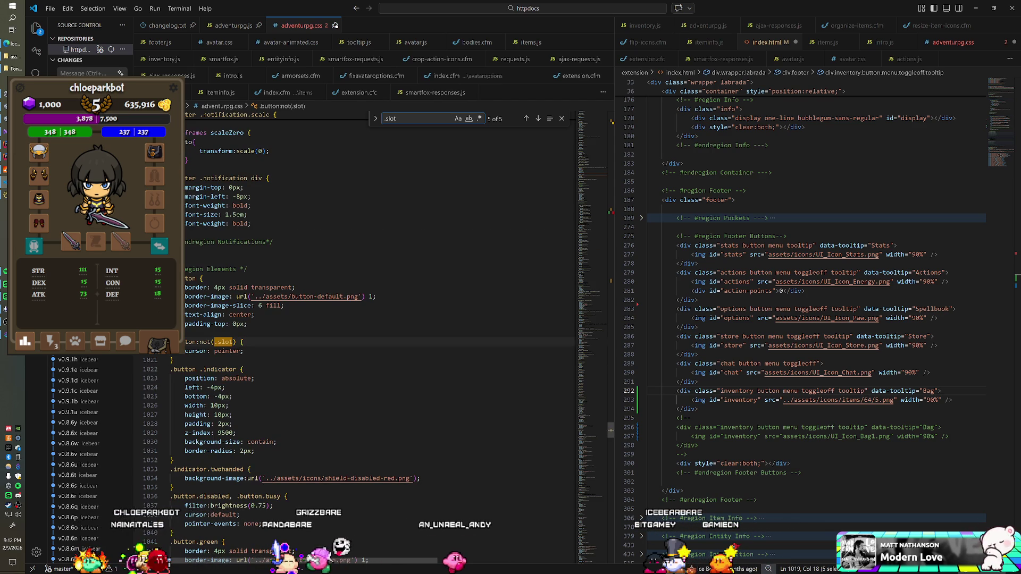
key("Return")
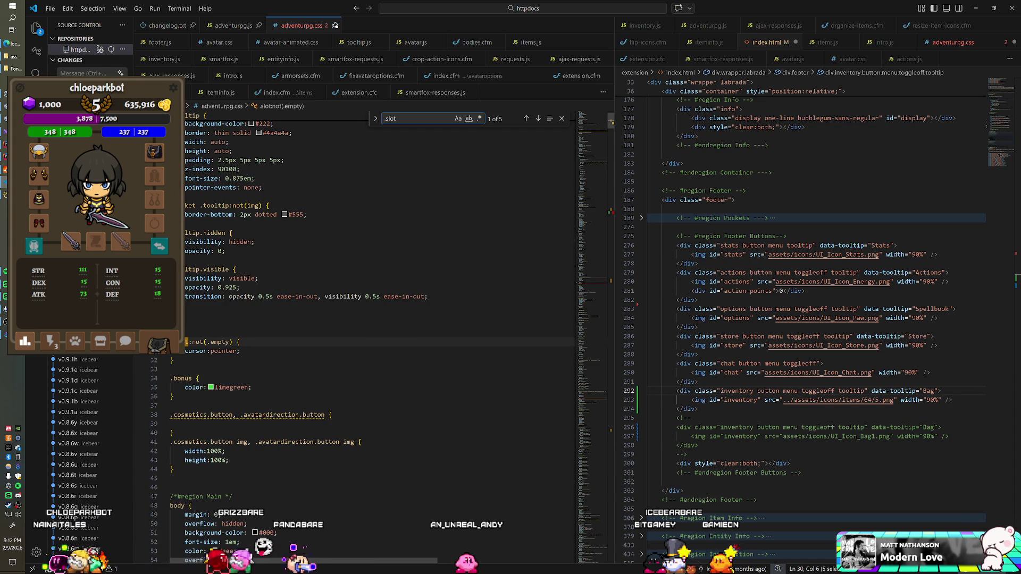
scroll(372, 319, "down", 8)
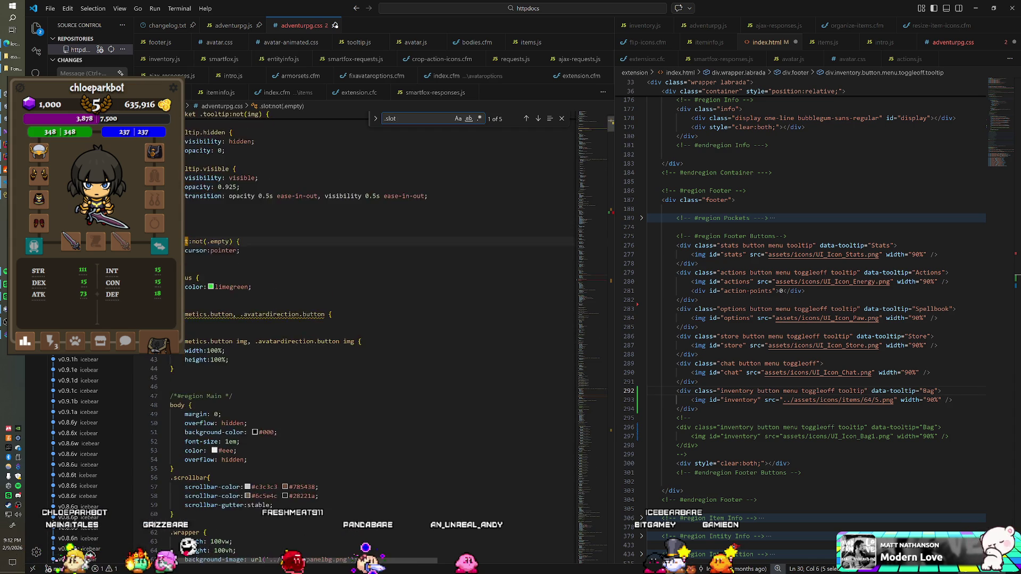
mouse_move(590, 130)
left_mouse_down()
mouse_move(562, 465)
mouse_move(553, 411)
left_mouse_up()
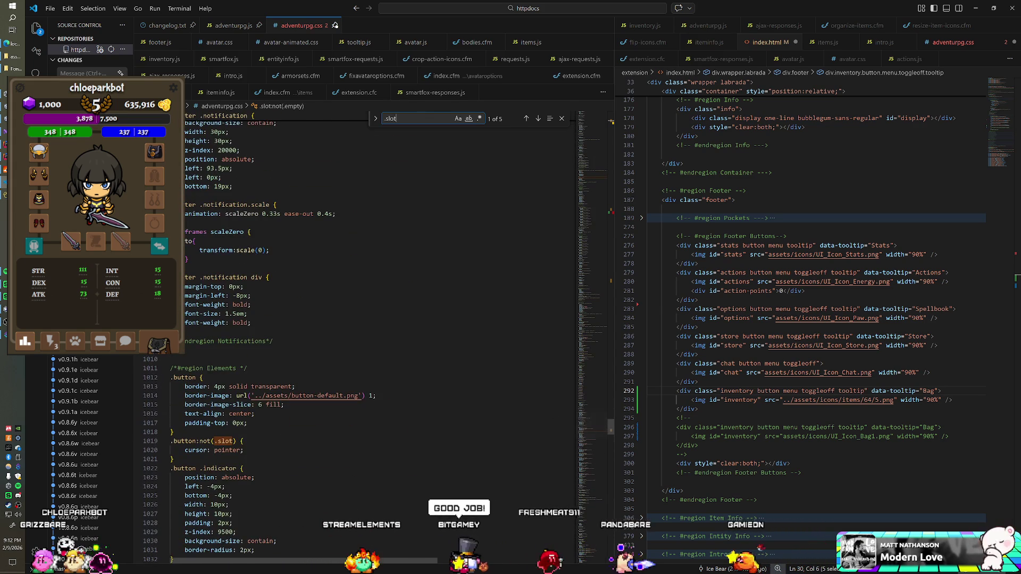
Fold the Elements, Status Effects and Notifications regions of adventurpg.css
left_click(164, 369)
mouse_move(592, 461)
left_mouse_down()
mouse_move(592, 411)
mouse_move(594, 426)
left_mouse_up()
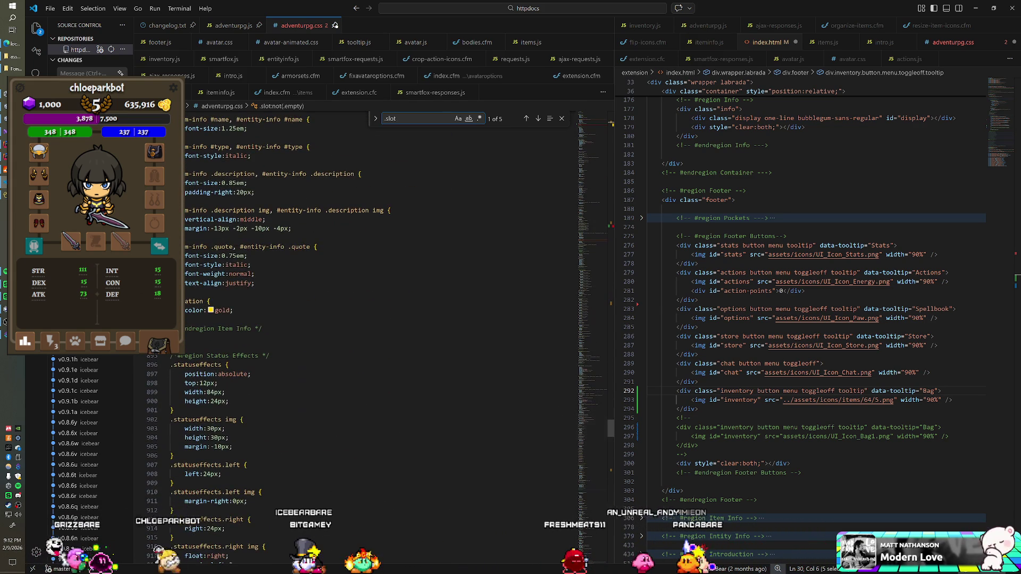
left_click(166, 357)
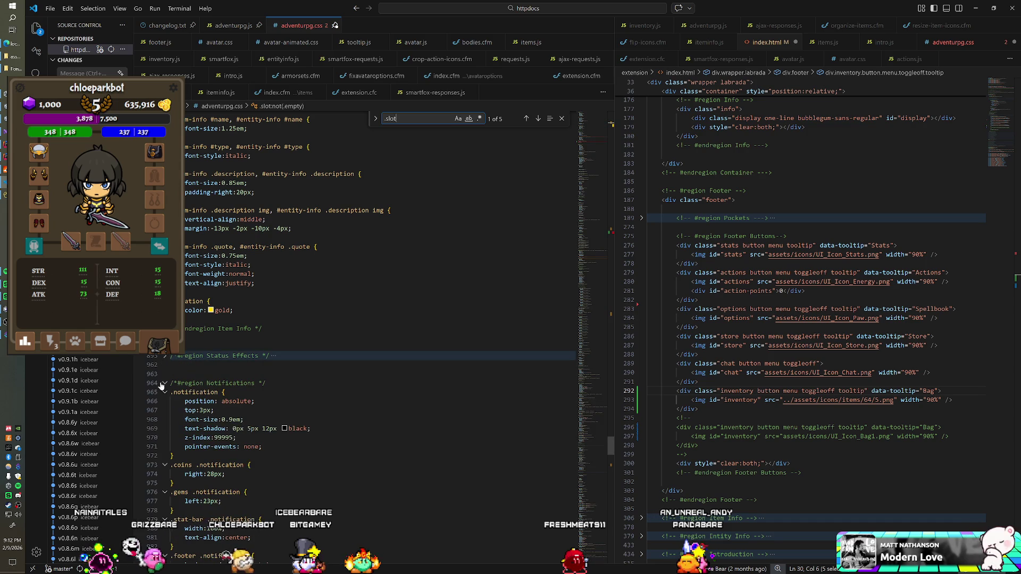
left_click(165, 384)
scroll(372, 319, "up", 2)
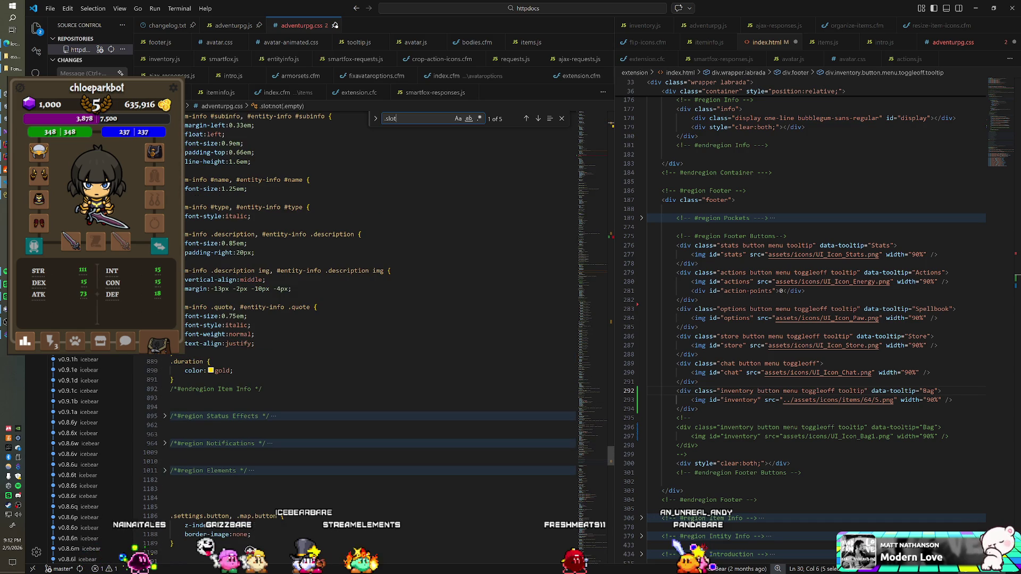
left_click_drag(590, 445, 585, 405)
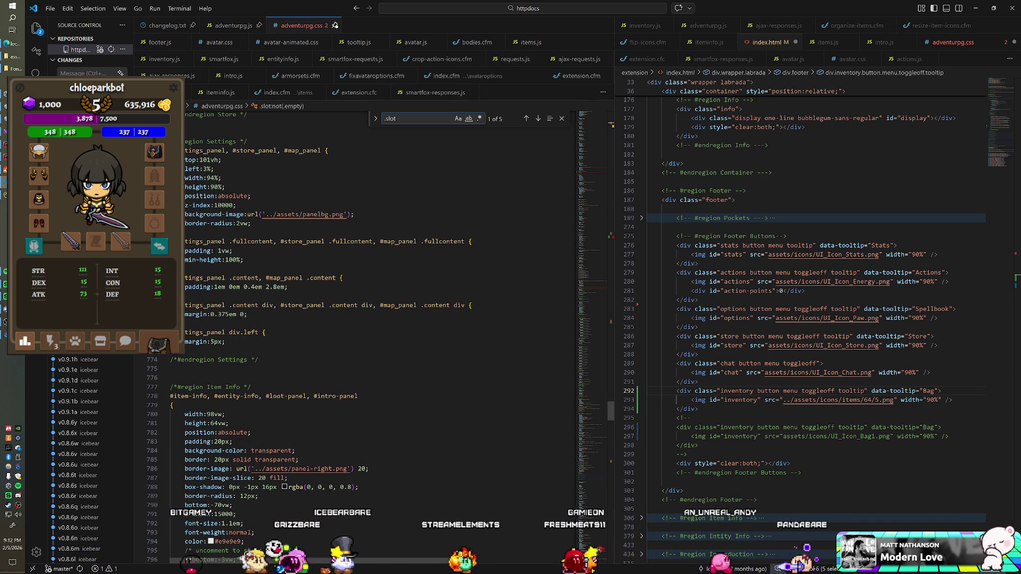
Fold the Item Info, Store, Settings and Avatar Options regions, then review the stylesheet
left_click(165, 388)
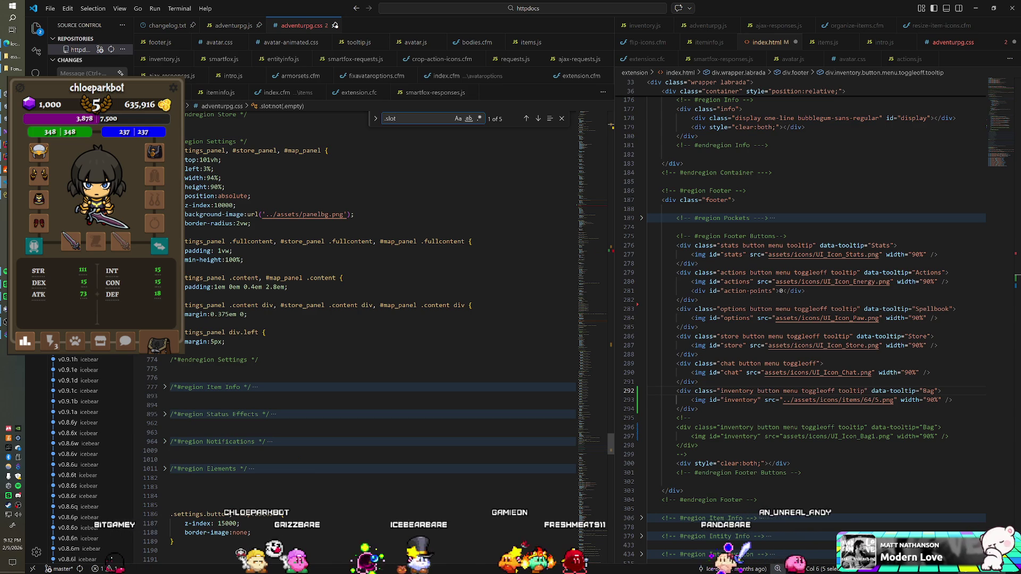
left_click_drag(589, 441, 581, 390)
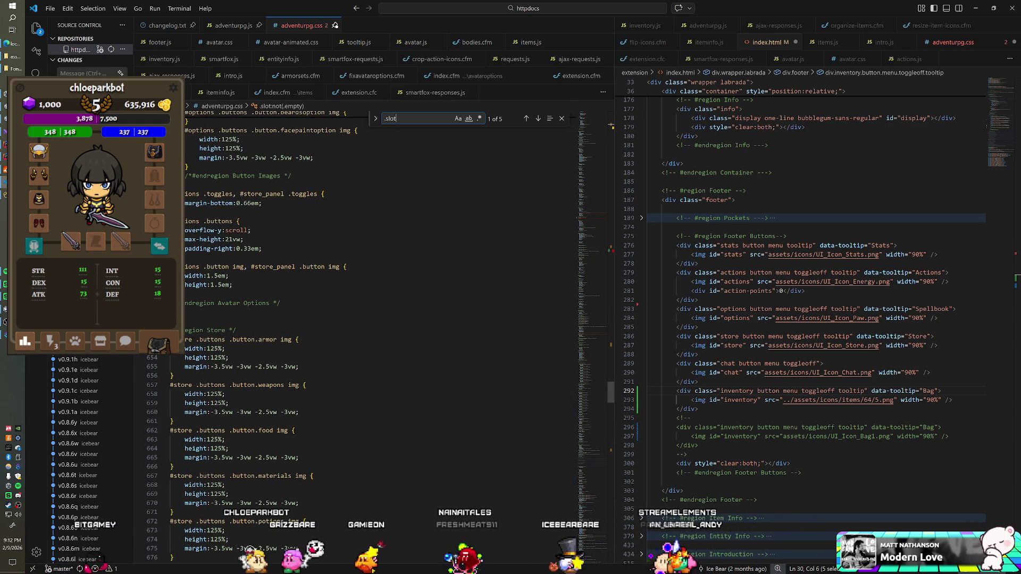
left_click(166, 330)
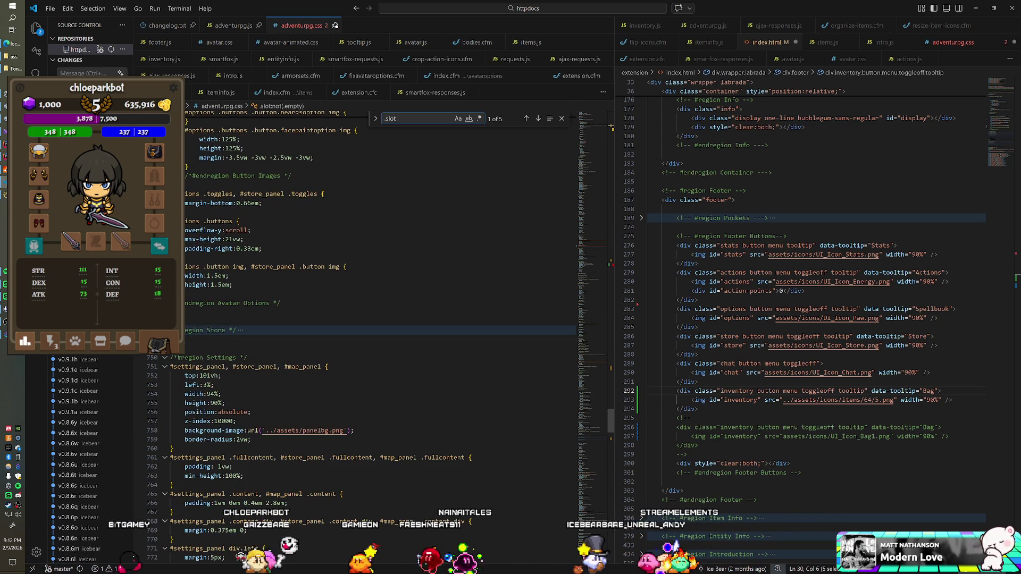
left_click(165, 358)
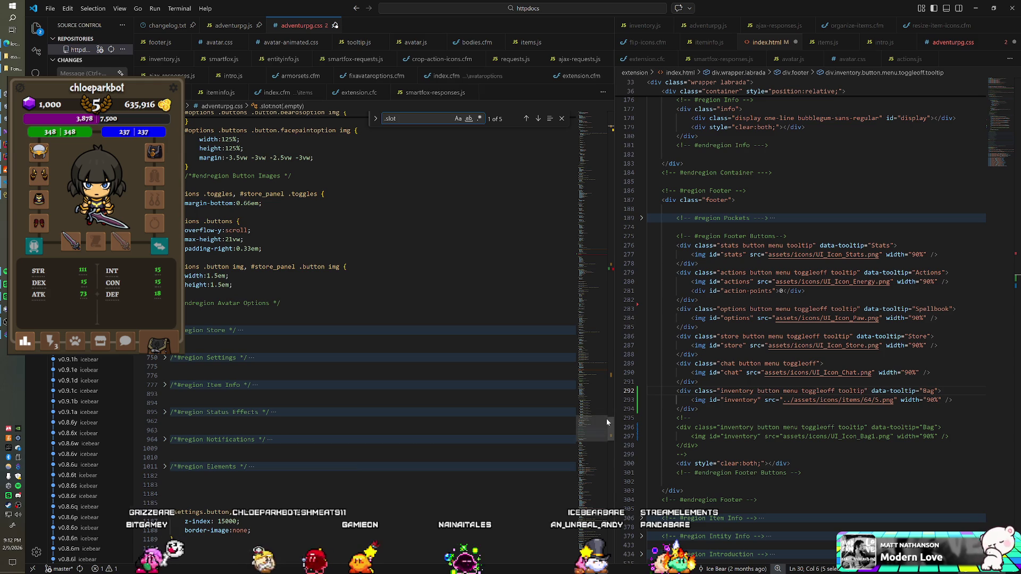
left_click_drag(611, 427, 606, 397)
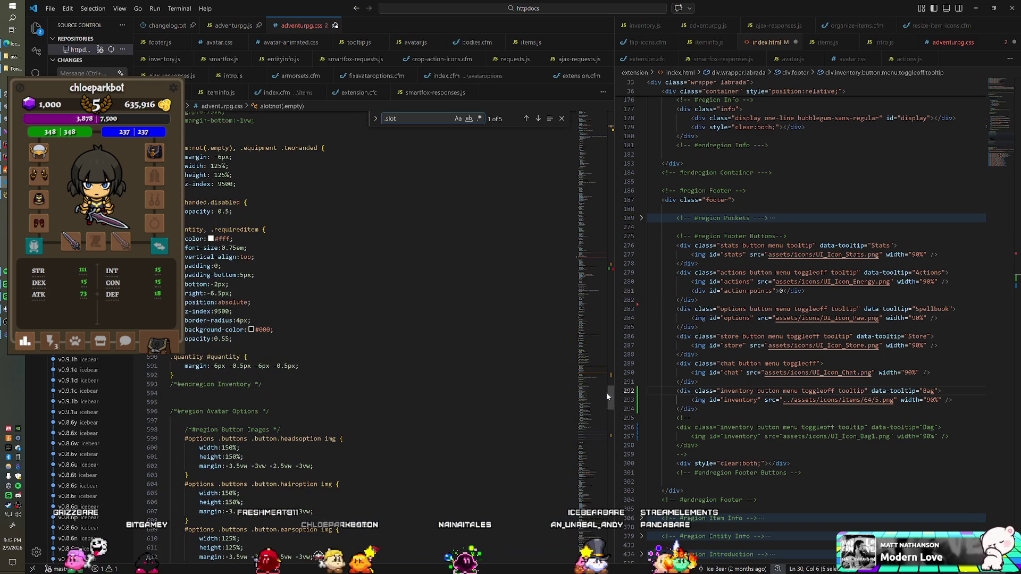
left_click(164, 412)
scroll(372, 319, "up", 4)
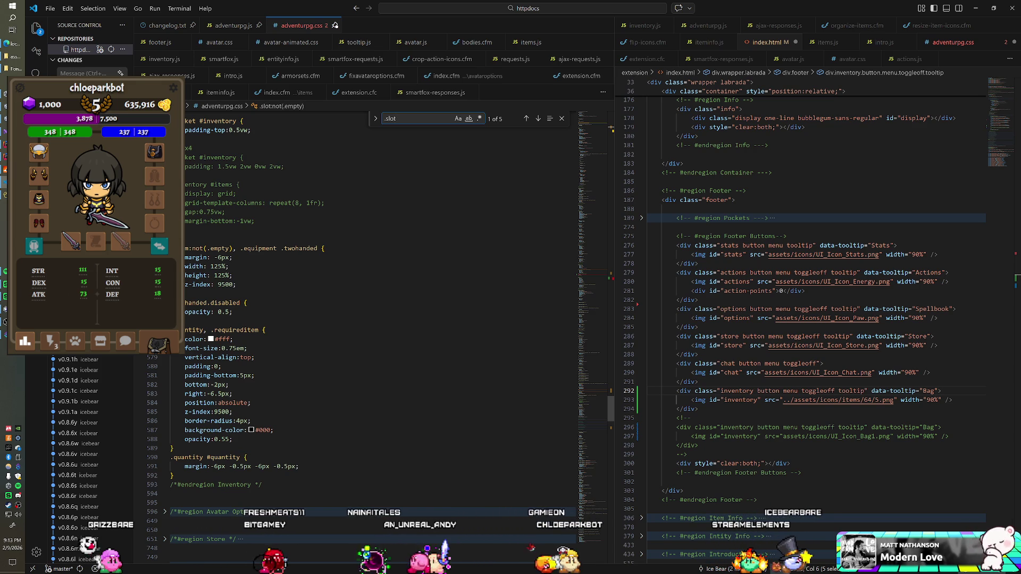
scroll(372, 319, "up", 7)
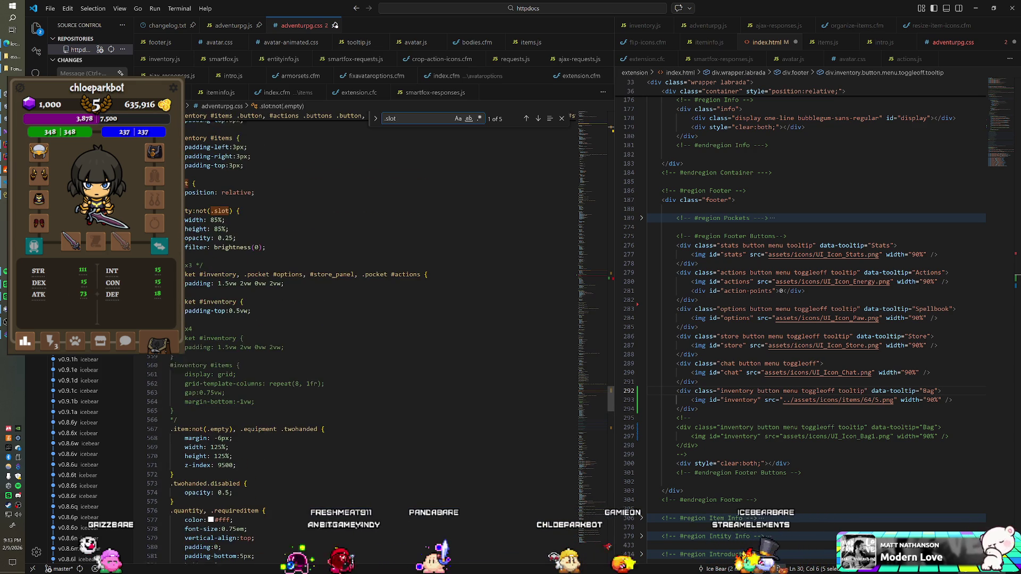
scroll(372, 319, "up", 2)
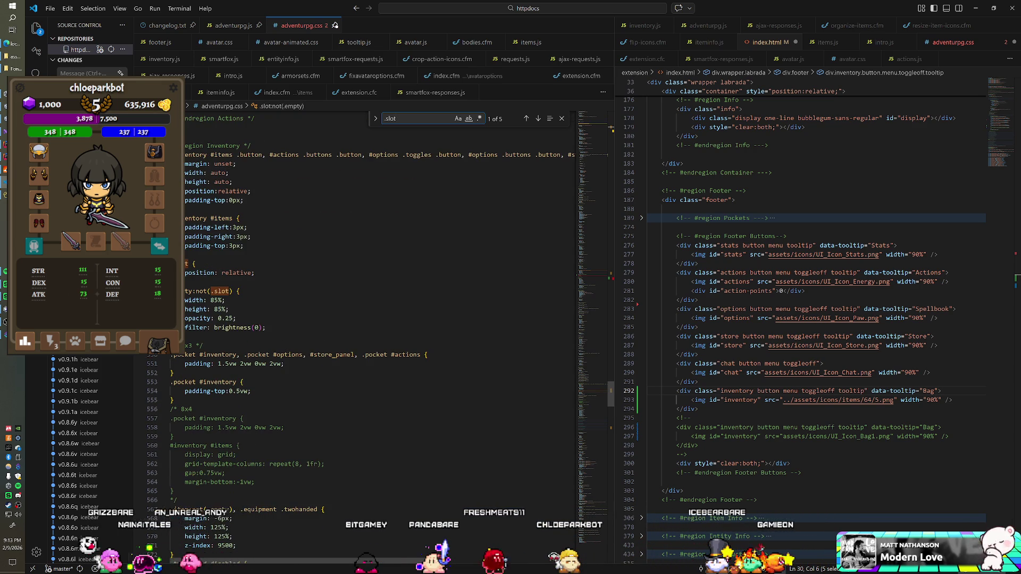
scroll(373, 319, "up", 1)
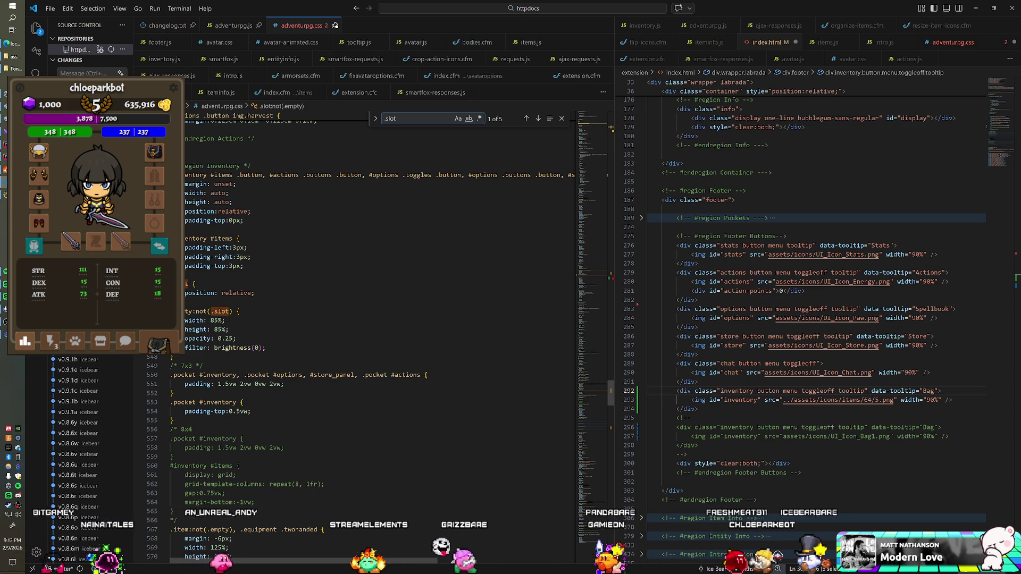
scroll(372, 319, "down", 5)
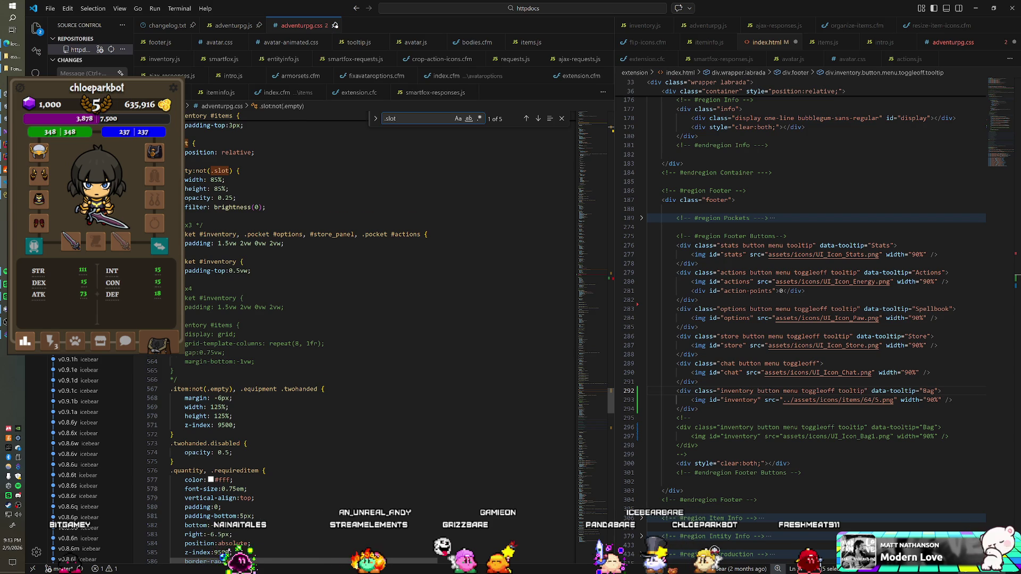
scroll(372, 319, "down", 2)
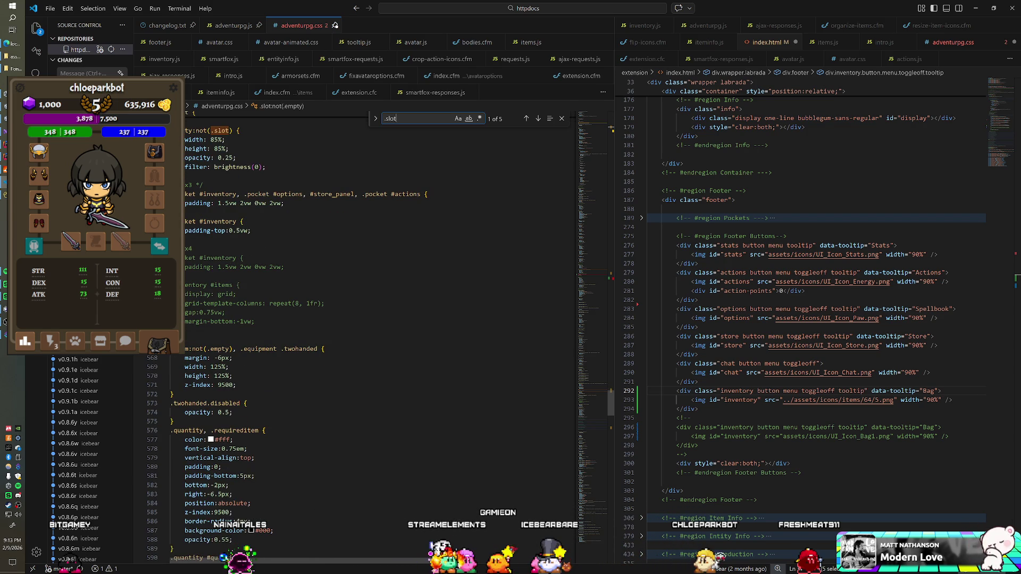
left_click_drag(611, 403, 617, 273)
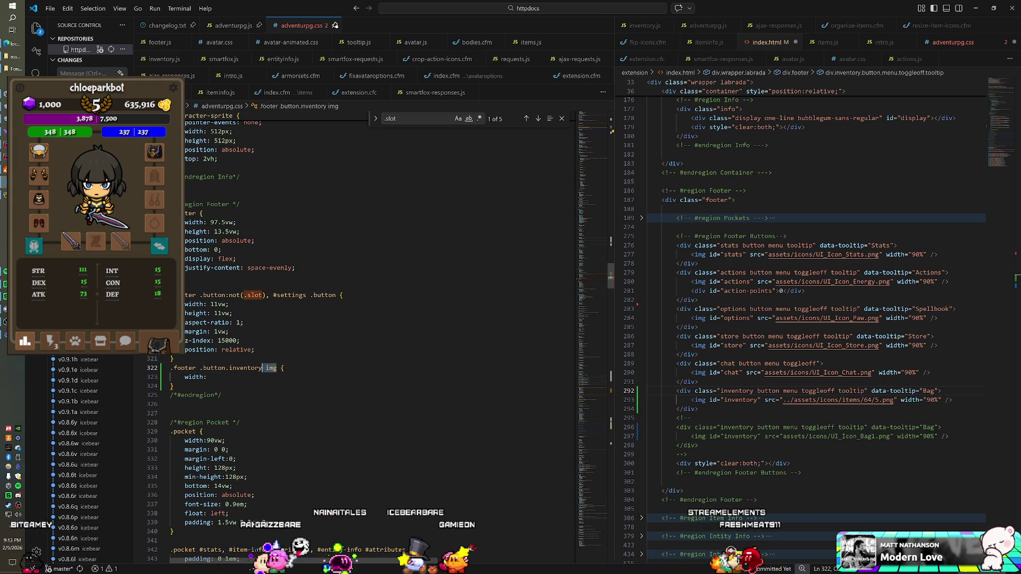
Delete the unfinished '.footer .button.inventory img' rule from adventurpg.css, then view inventory.js's loadItemOntoAvatar function
left_click_drag(276, 368, 181, 368)
key("shift+Down")
key("shift+Down")
key("shift+End")
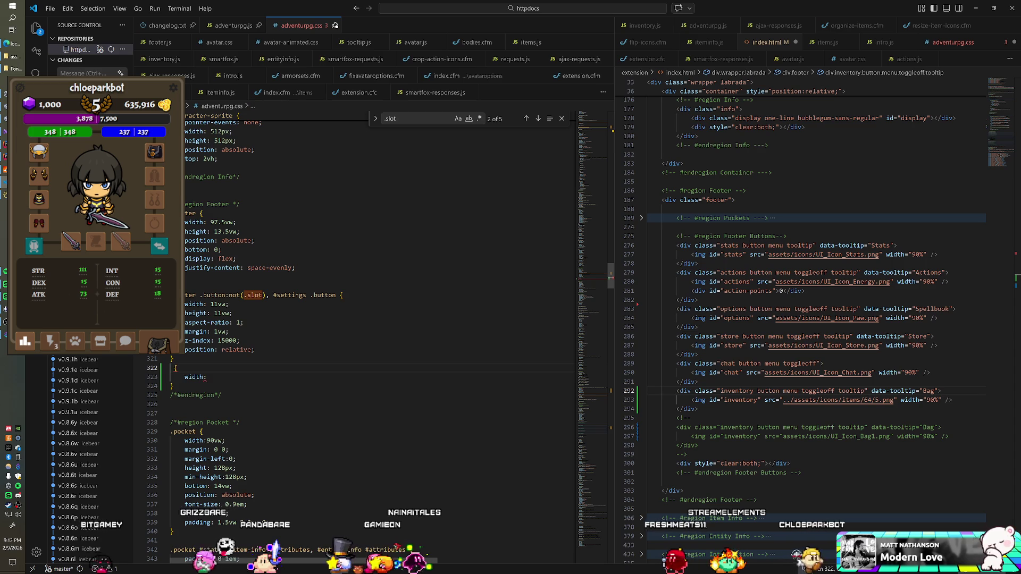
key("BackSpace")
key("BackSpace")
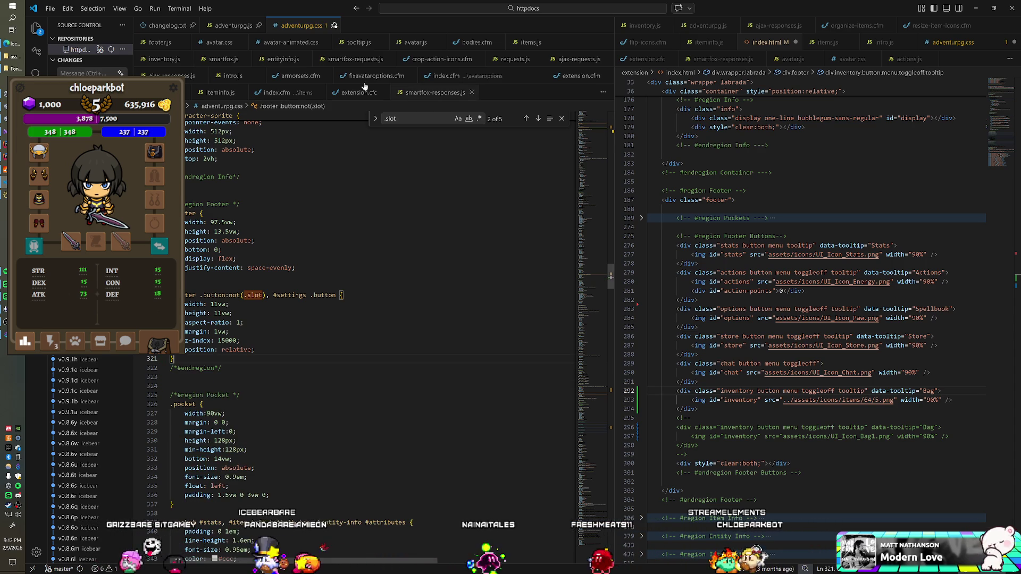
left_click(165, 59)
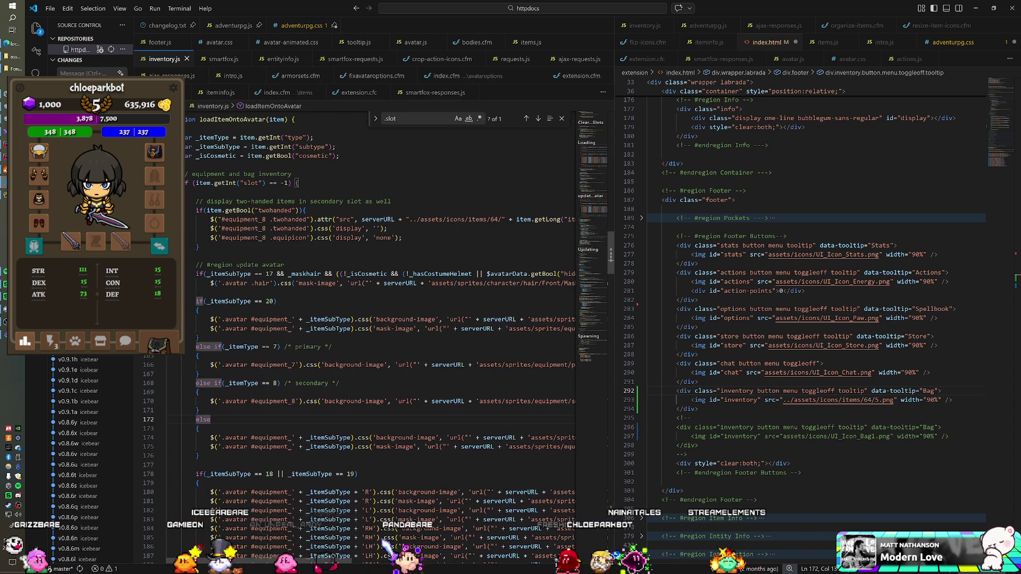
scroll(372, 341, "down", 15)
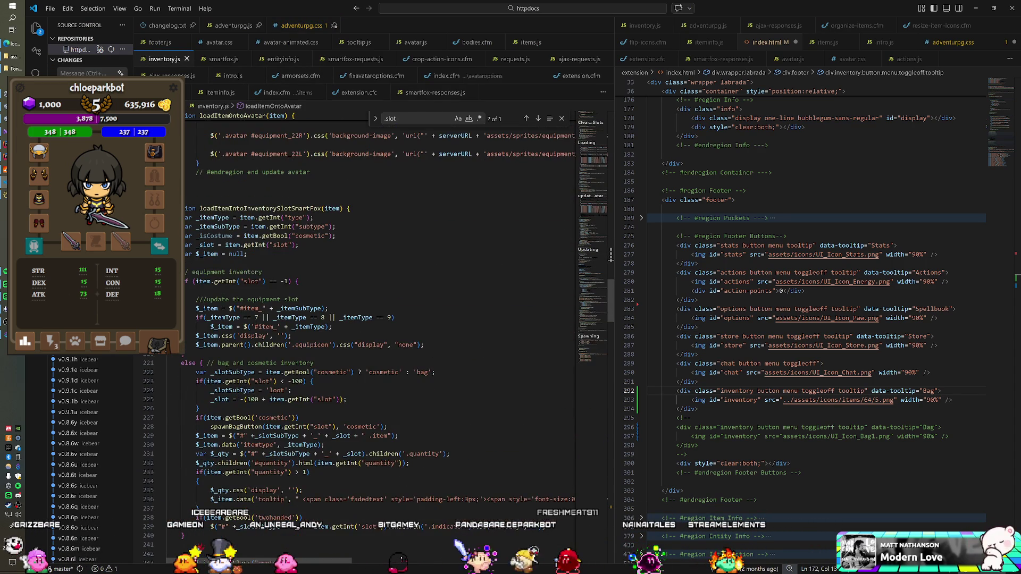